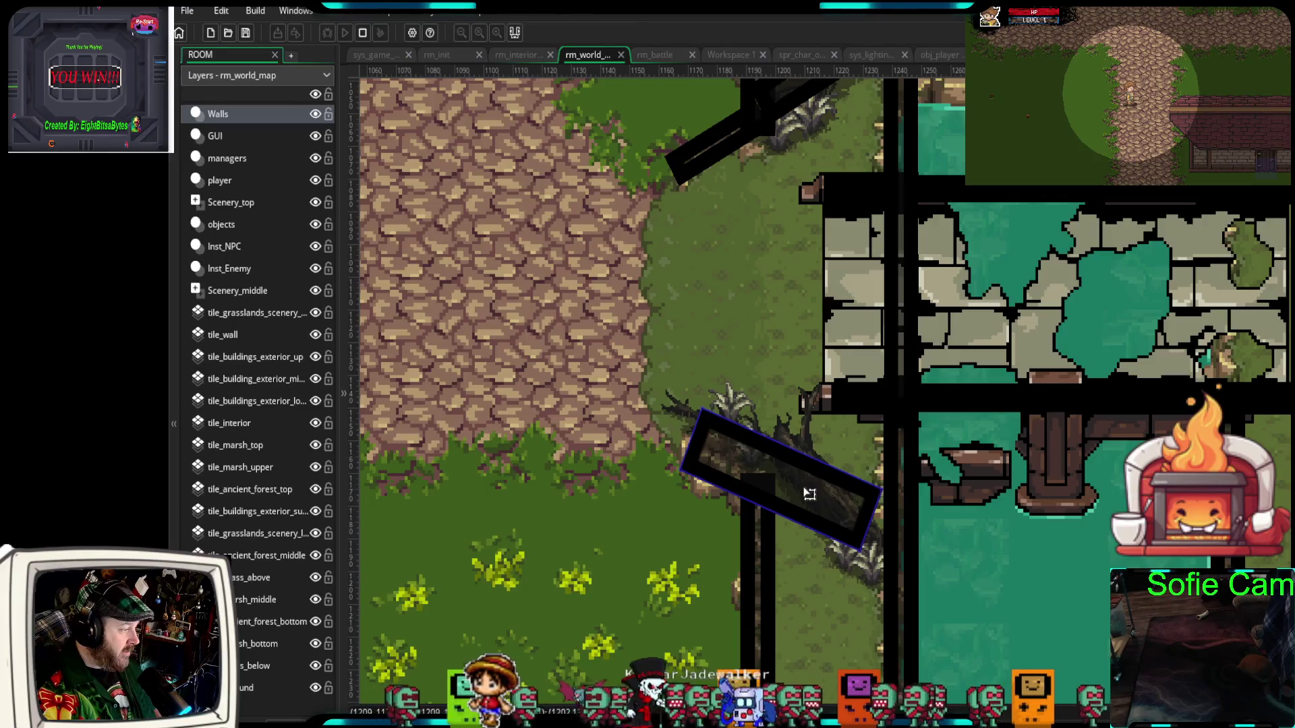
- Shrink the wall piece over the log and extend the long horizontal wall leftward along the ledge
mouse_move(853, 565)
mouse_down()
mouse_move(769, 516)
mouse_move(748, 519)
mouse_move(765, 519)
mouse_up()
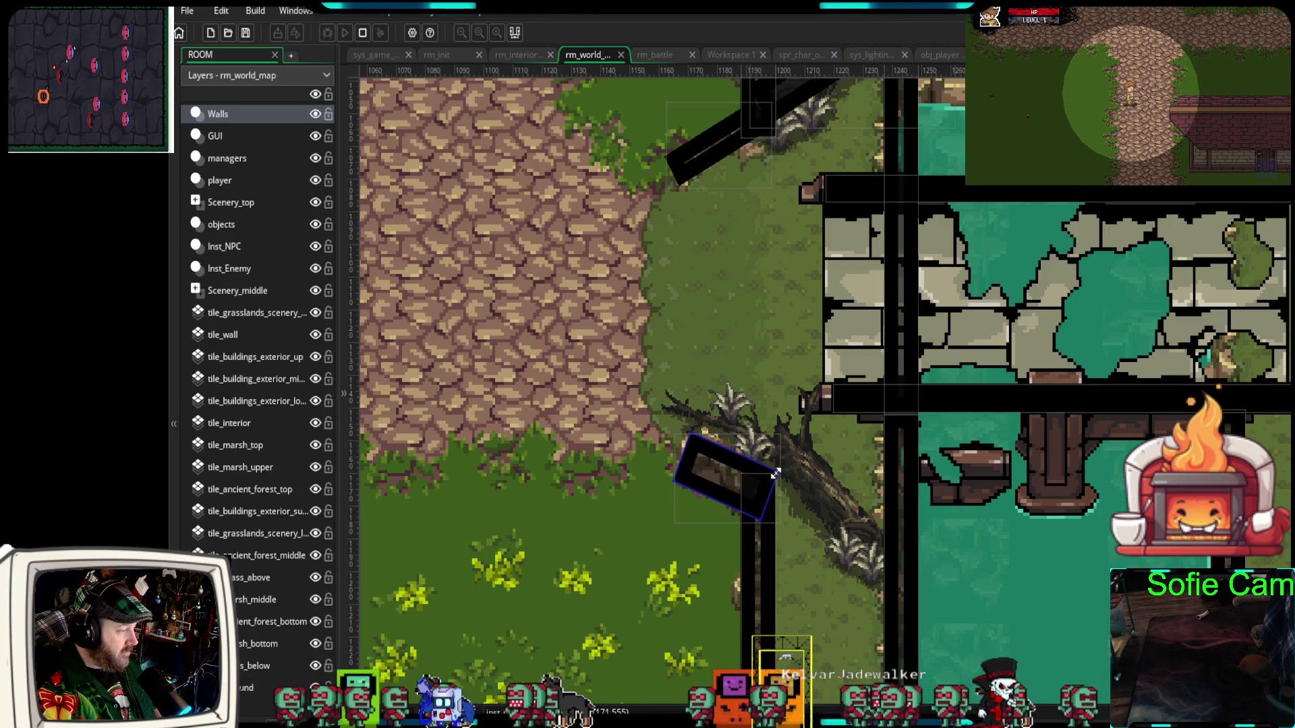
click(809, 442)
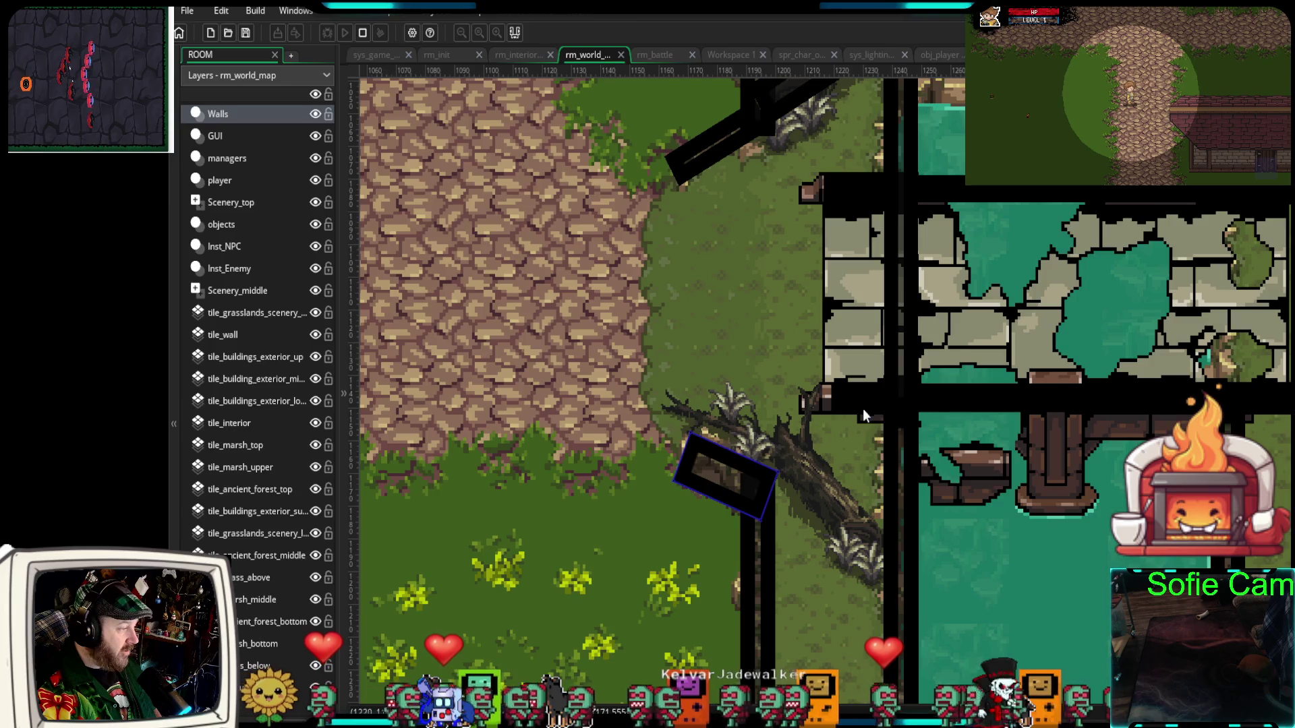
scroll(749, 438, up, 3)
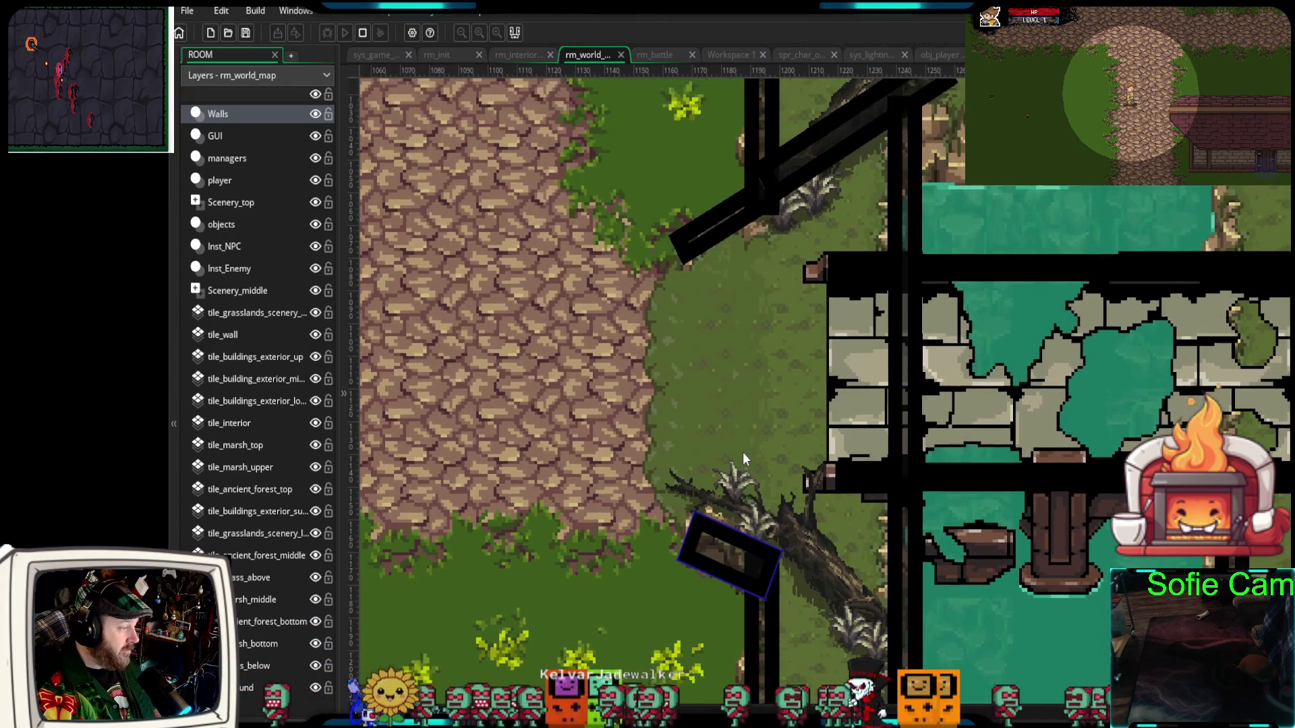
drag(745, 451, 750, 402)
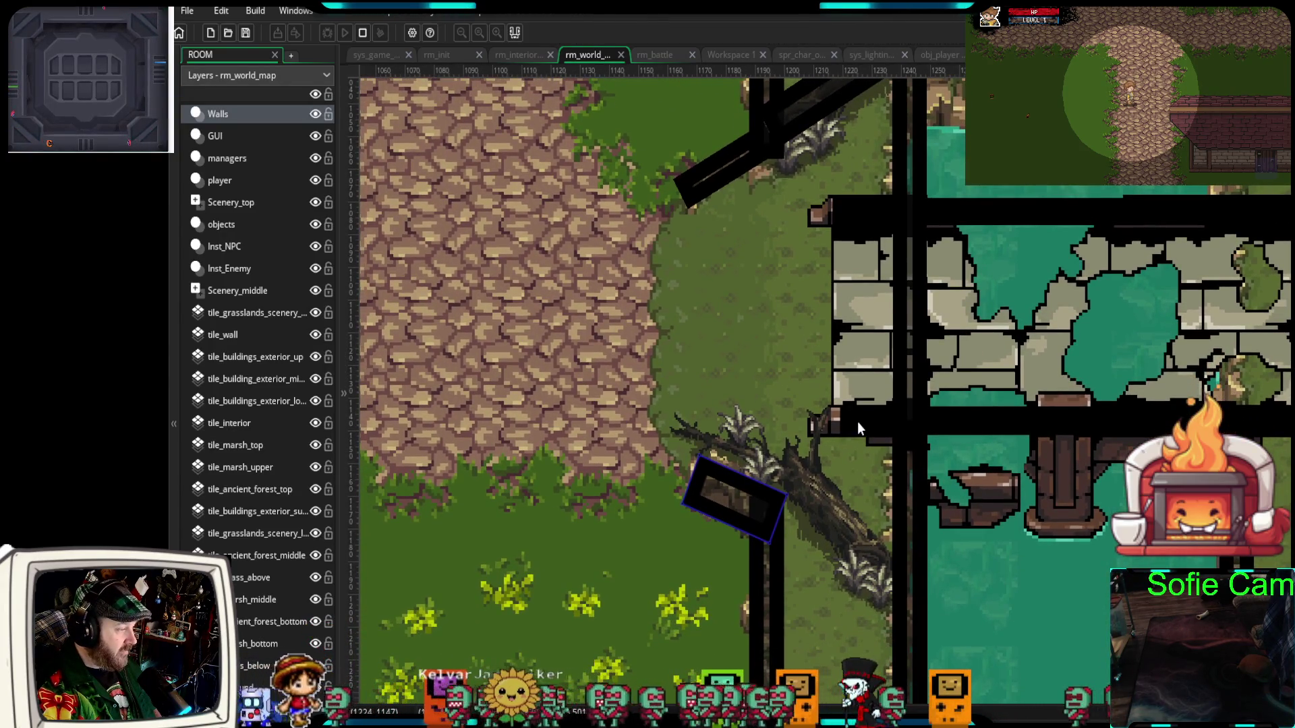
mouse_move(836, 425)
mouse_down()
mouse_move(695, 434)
mouse_move(833, 424)
mouse_up()
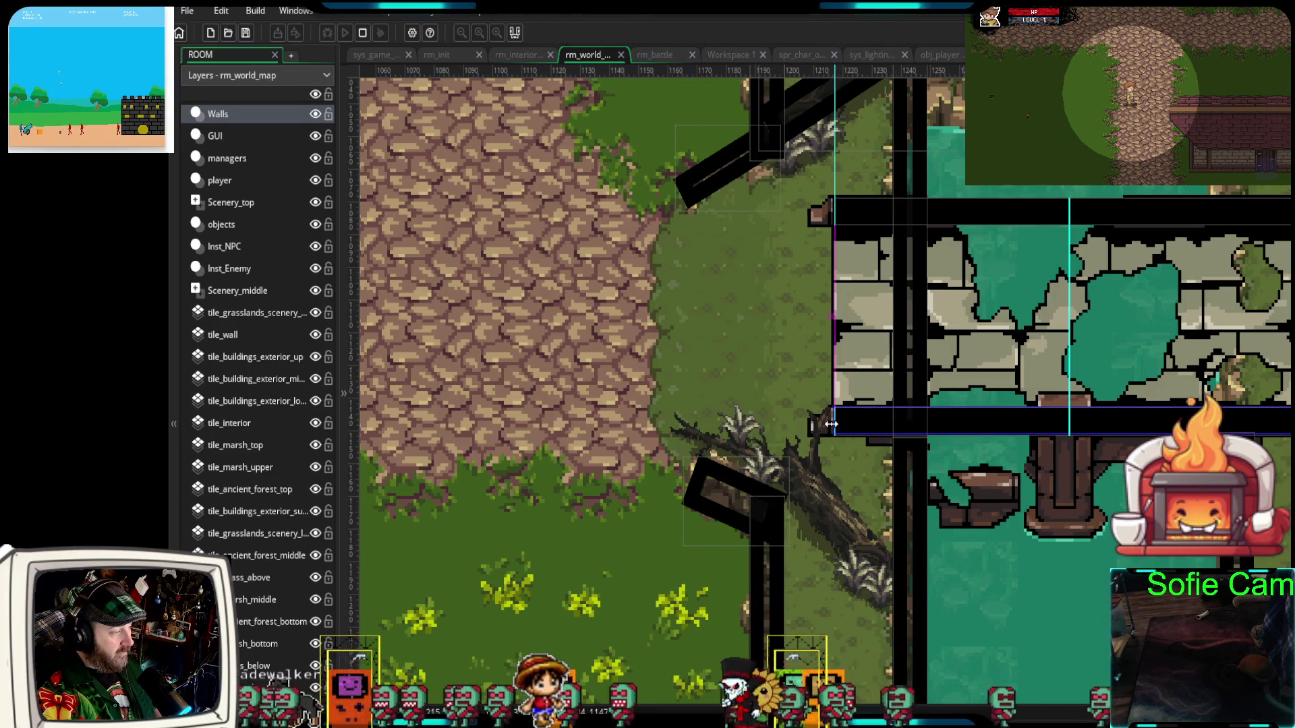
- Duplicate the slanted log wall piece, move the copy up the log and rotate it nearly horizontal
click(731, 479)
key(ctrl+d)
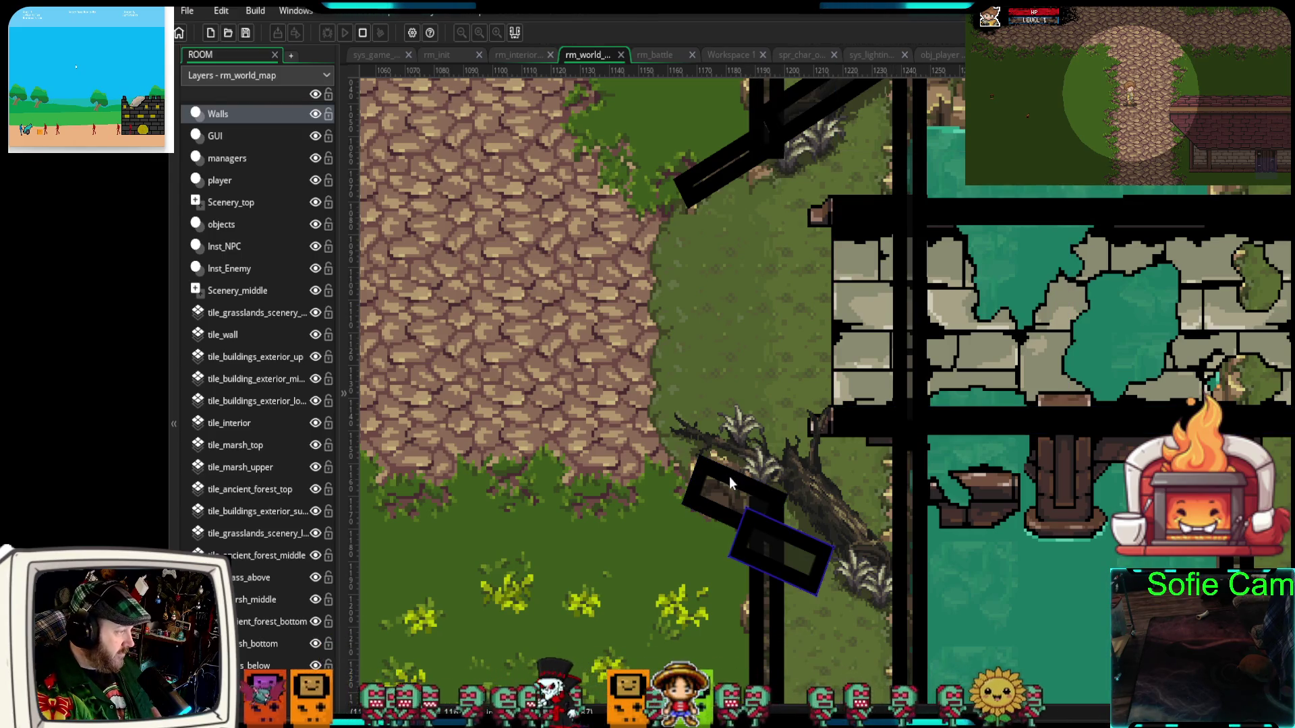
drag(803, 548, 781, 459)
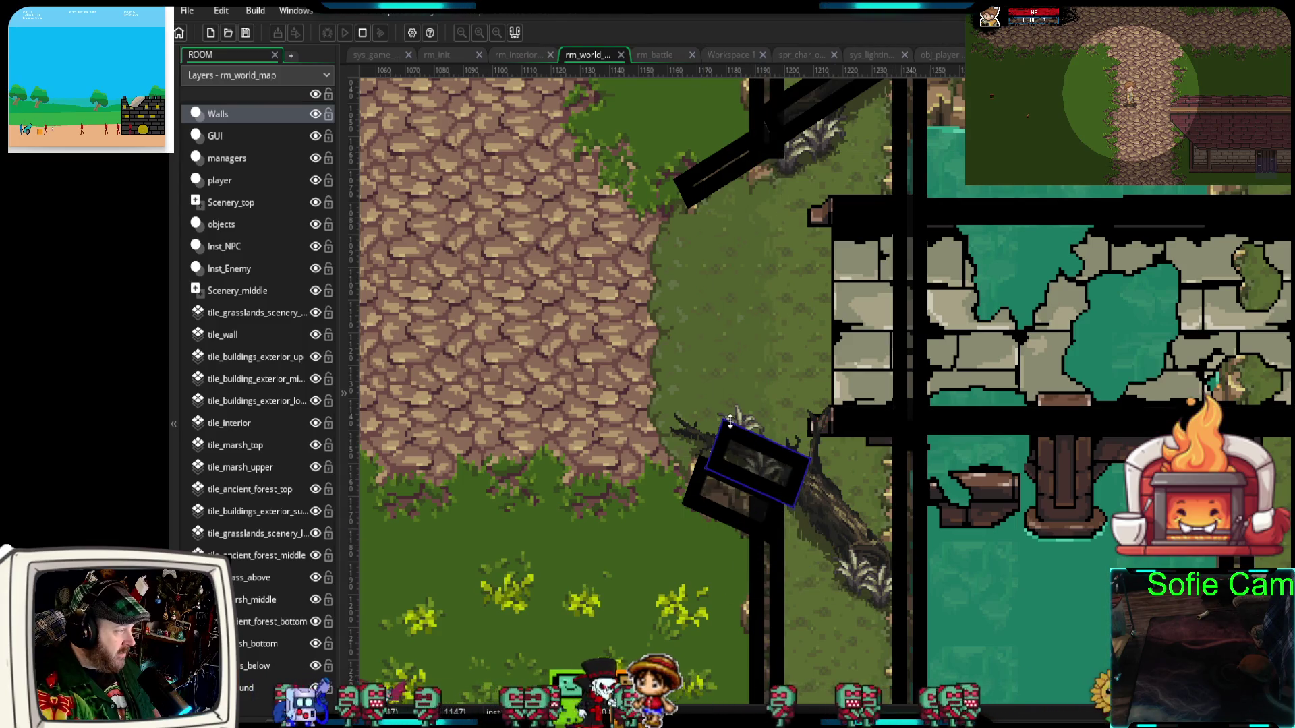
drag(721, 413, 691, 423)
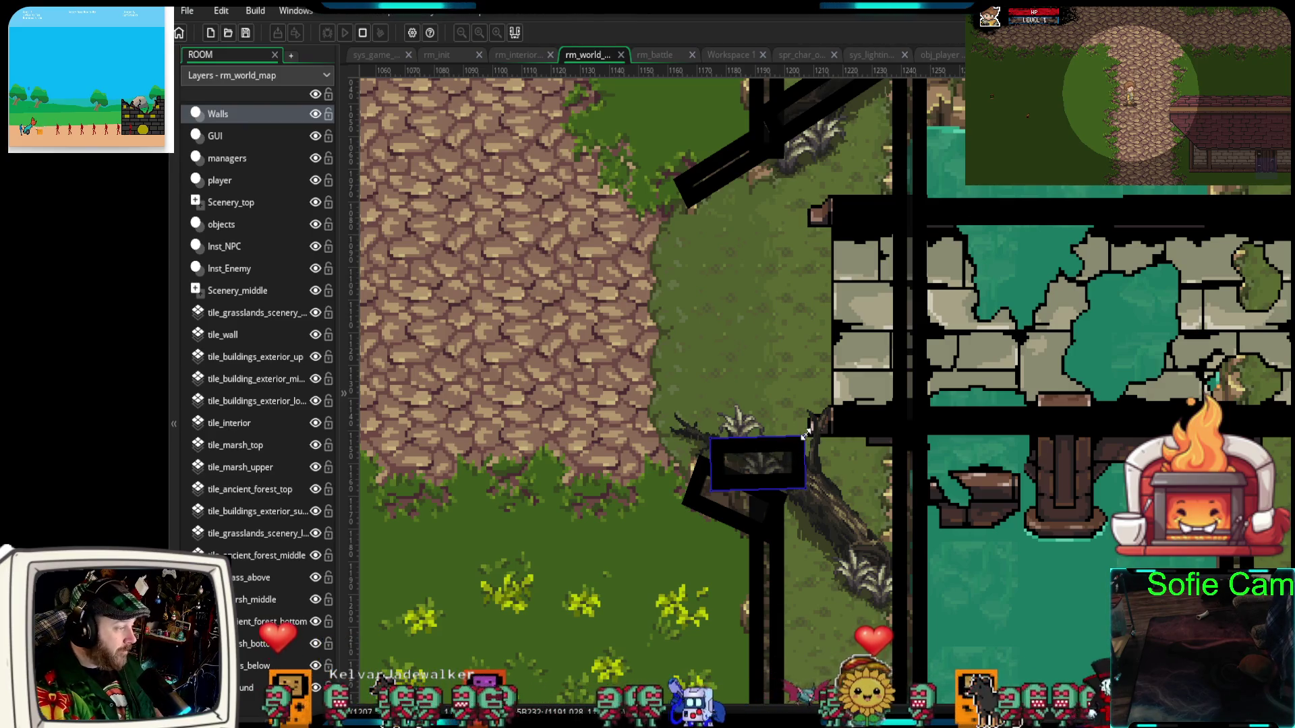
drag(808, 429, 771, 465)
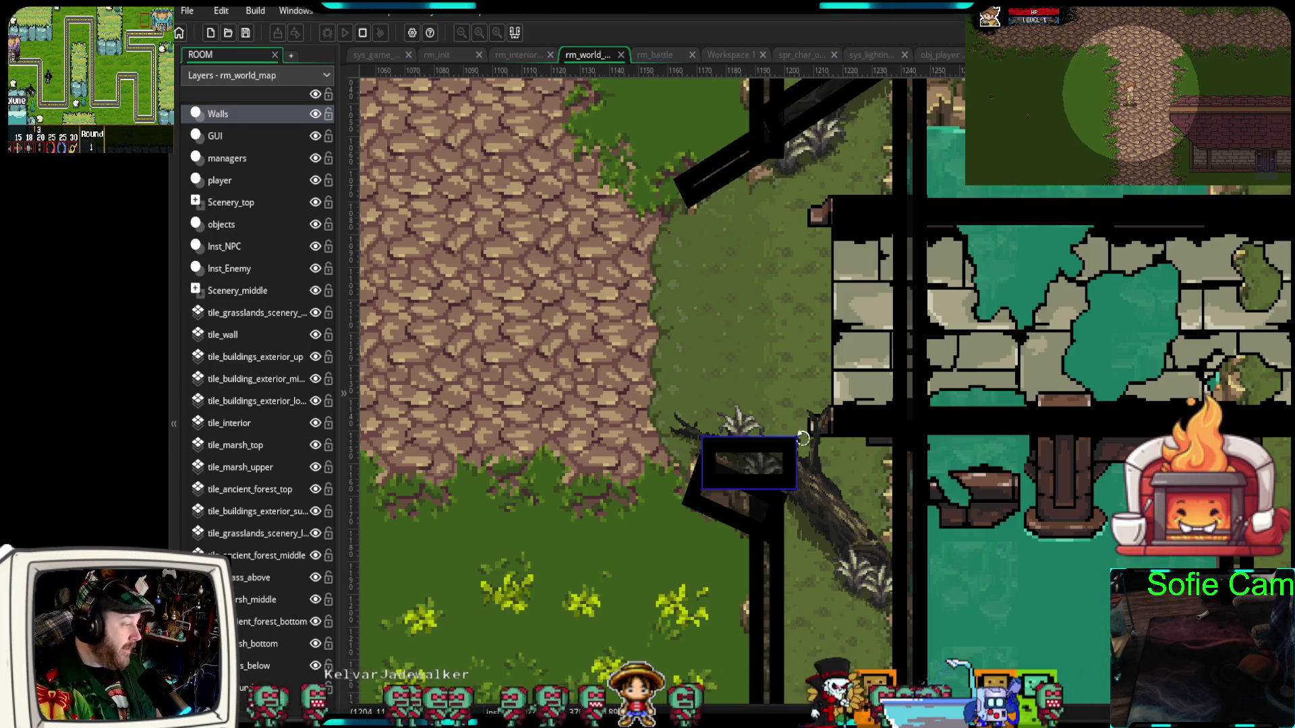
- Stretch the wall piece rightward so it spans the top of the fallen log
drag(798, 449, 834, 445)
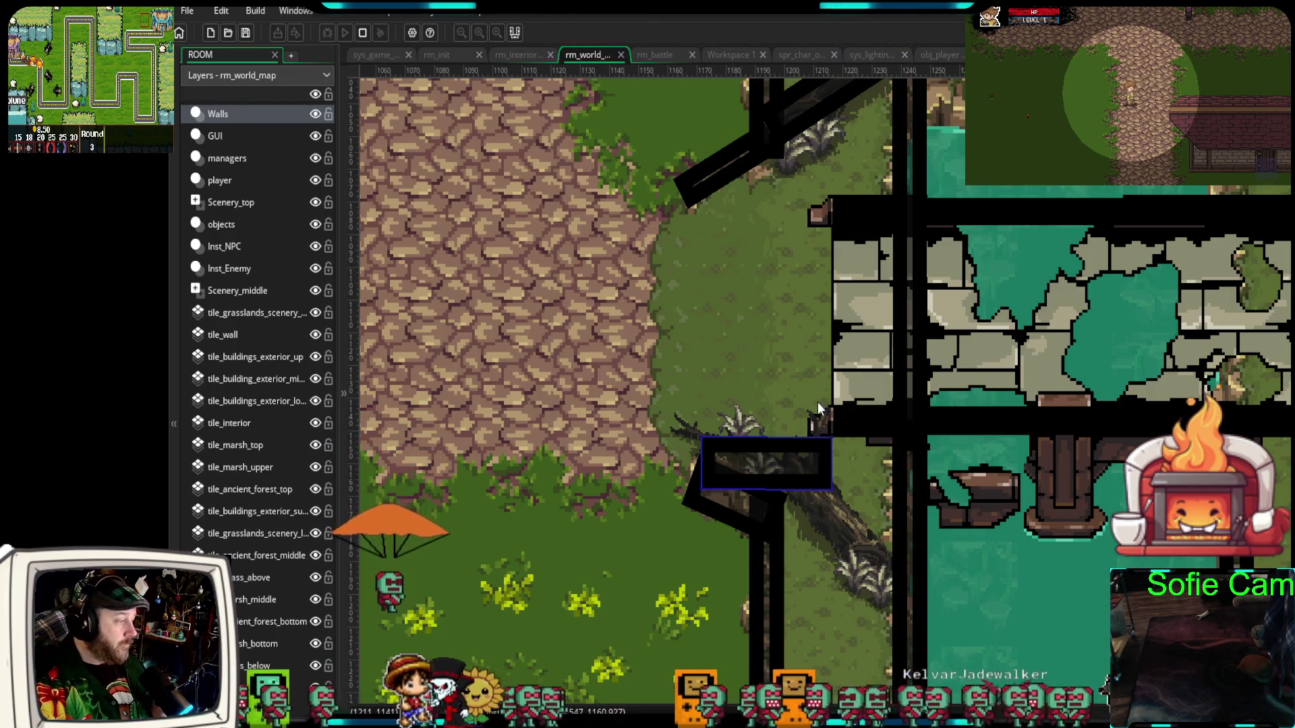
scroll(830, 386, down, 5)
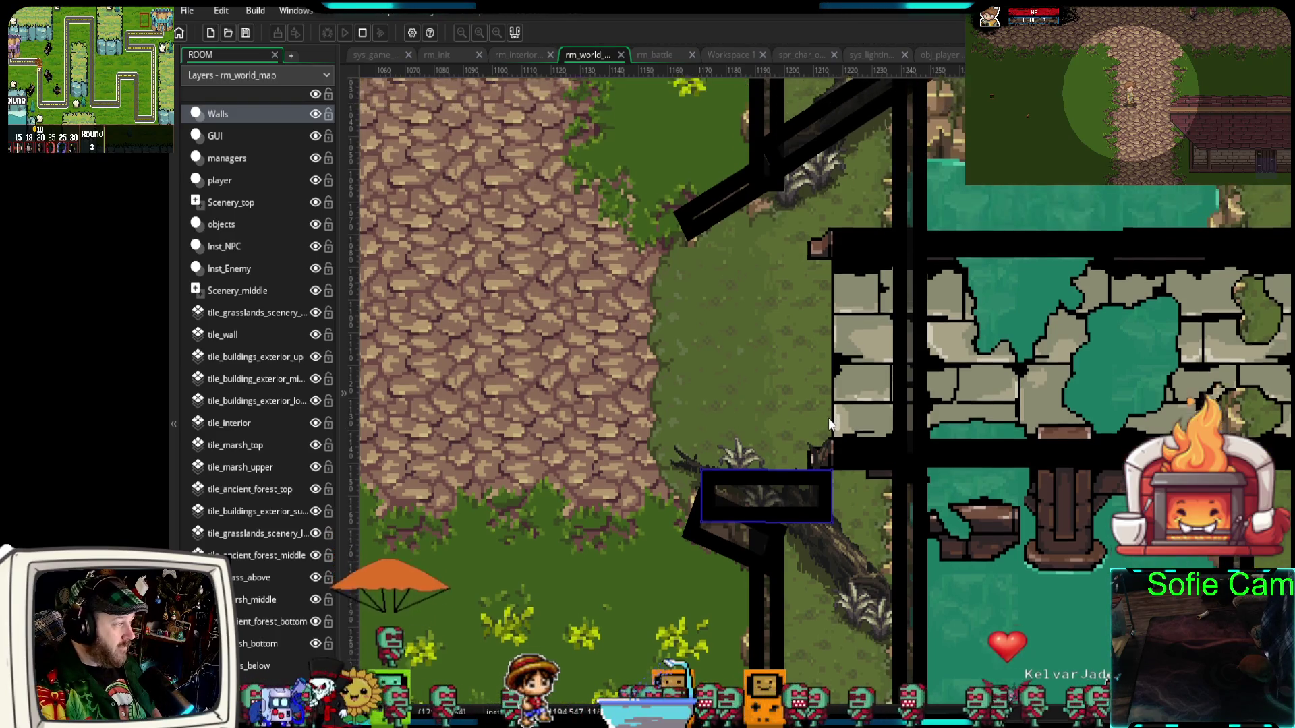
- Zoom out and pan down across rm_world_map
scroll(834, 452, down, 2)
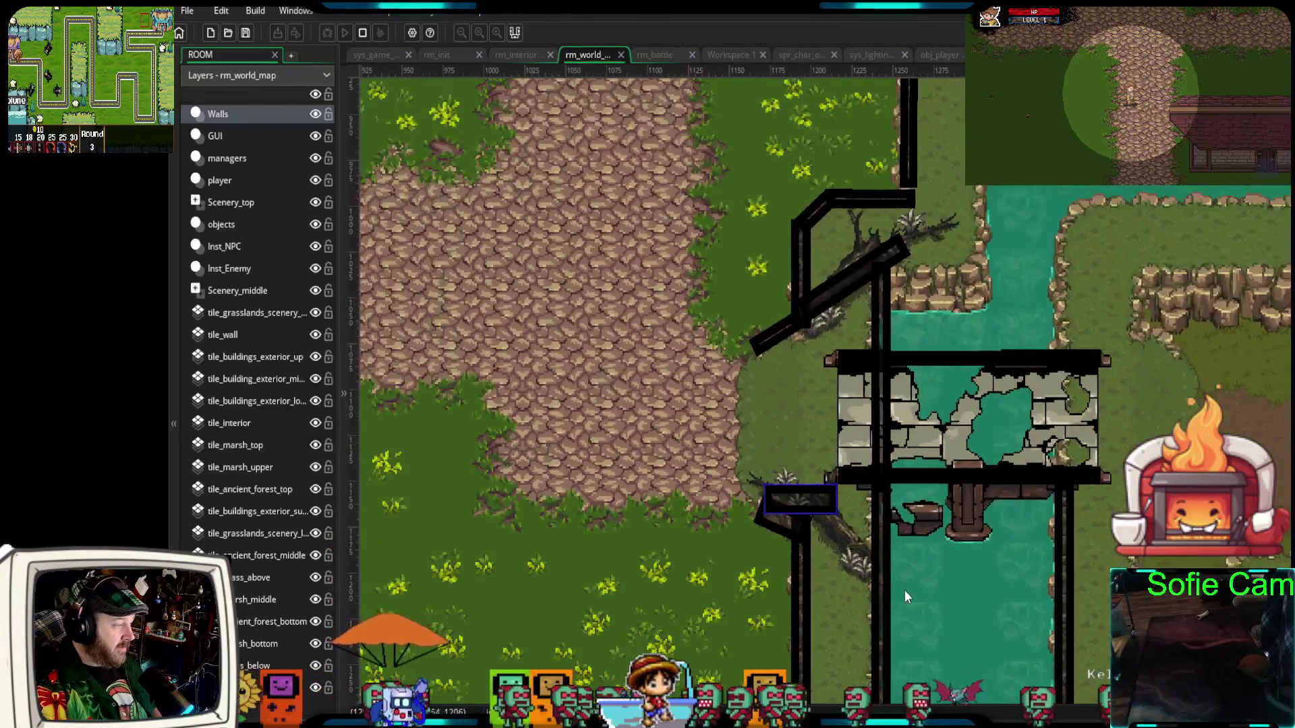
drag(908, 559, 942, 464)
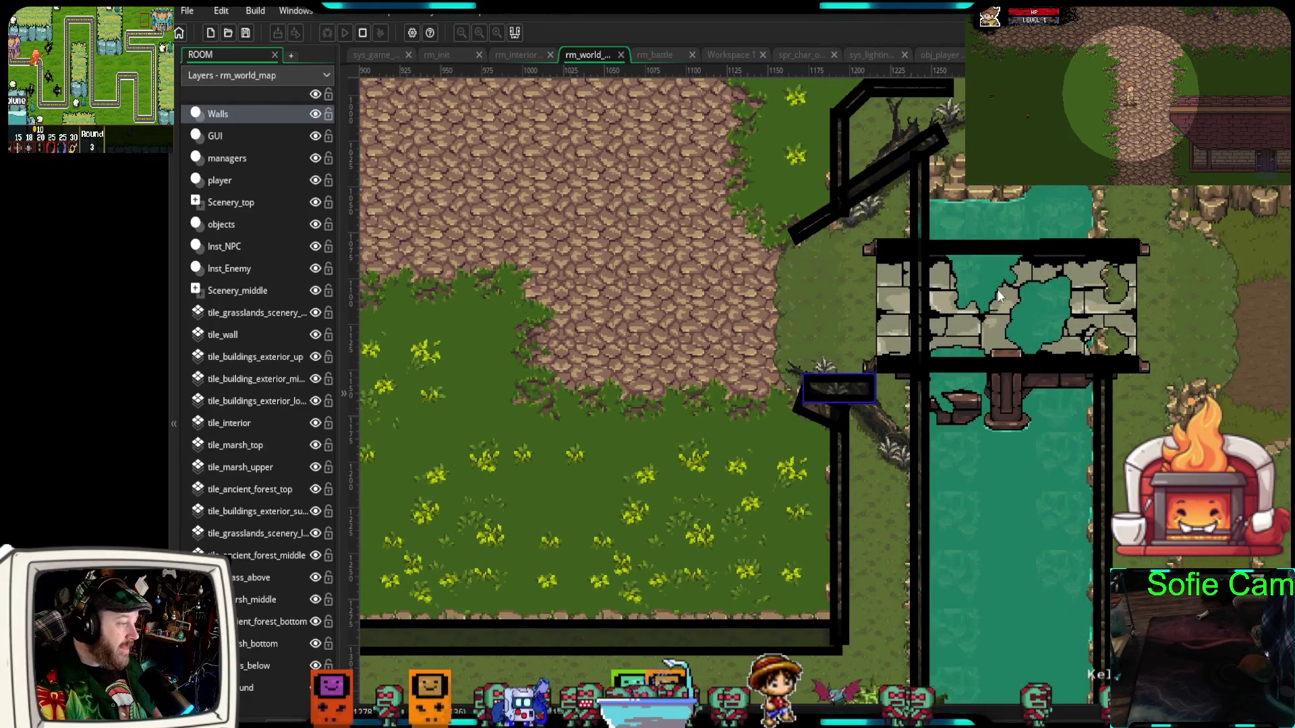
drag(863, 360, 860, 501)
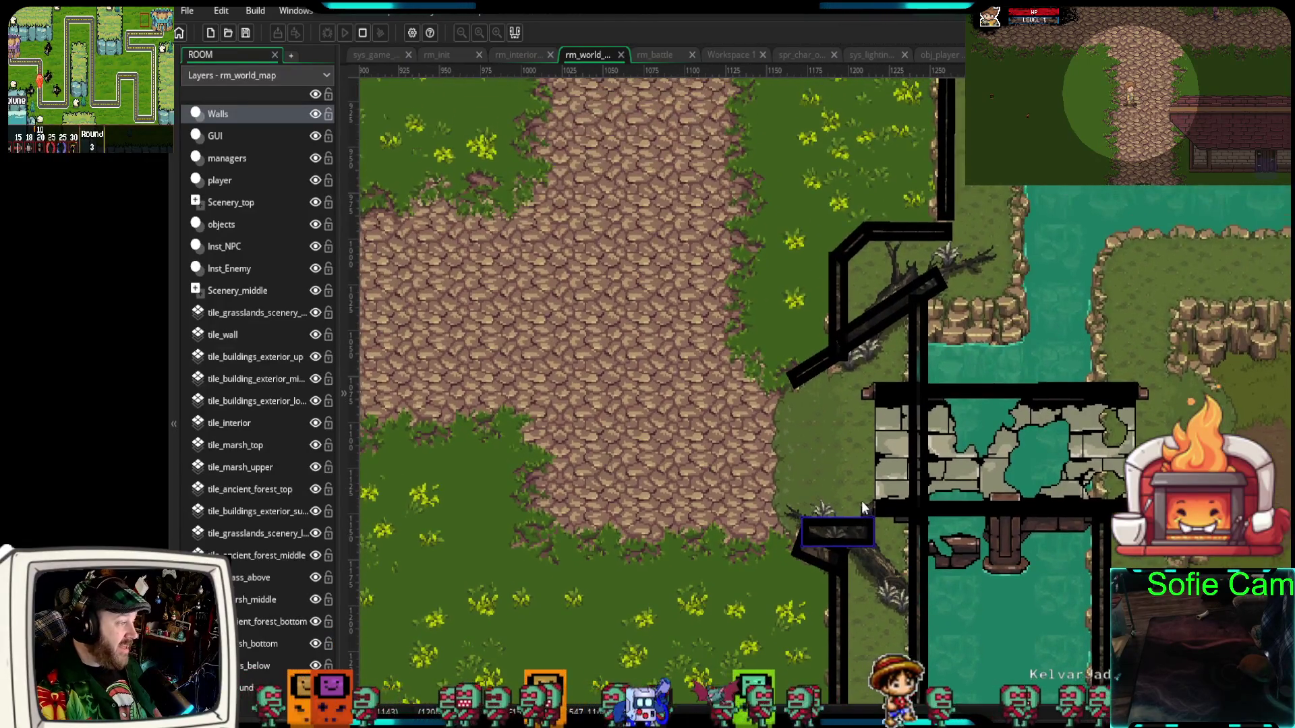
scroll(847, 495, down, 3)
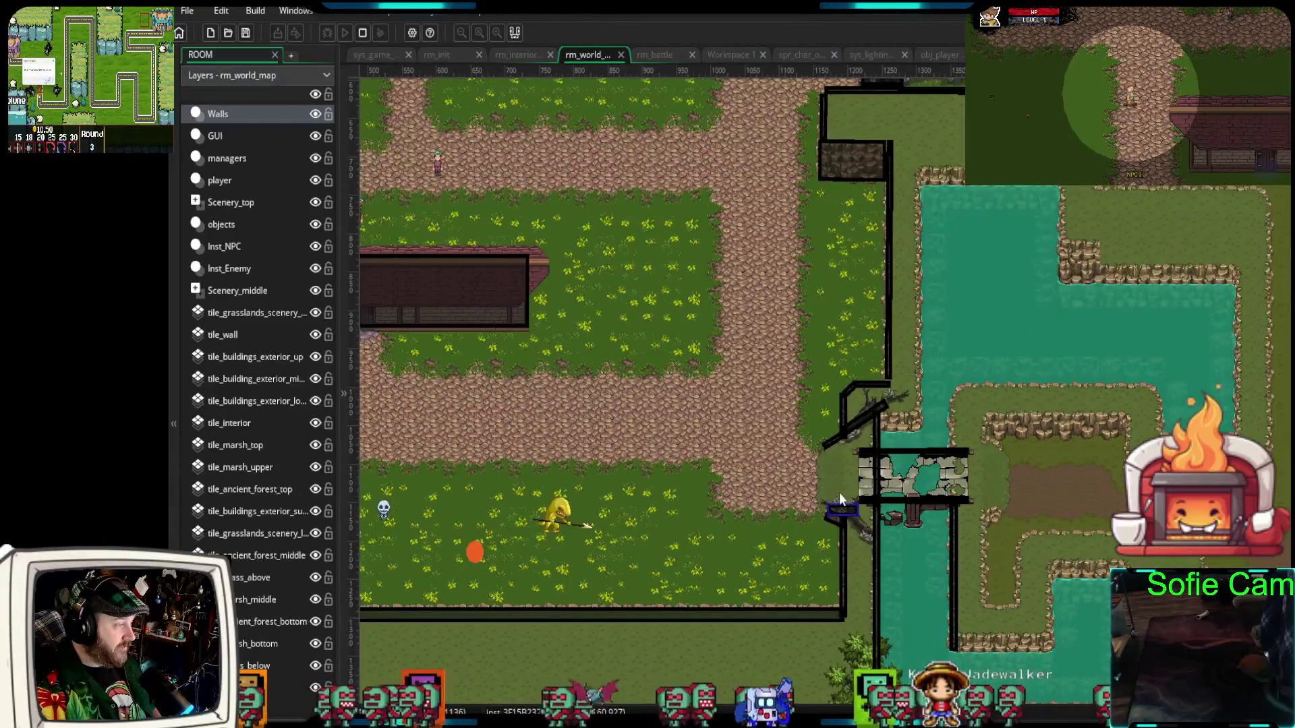
scroll(840, 494, down, 3)
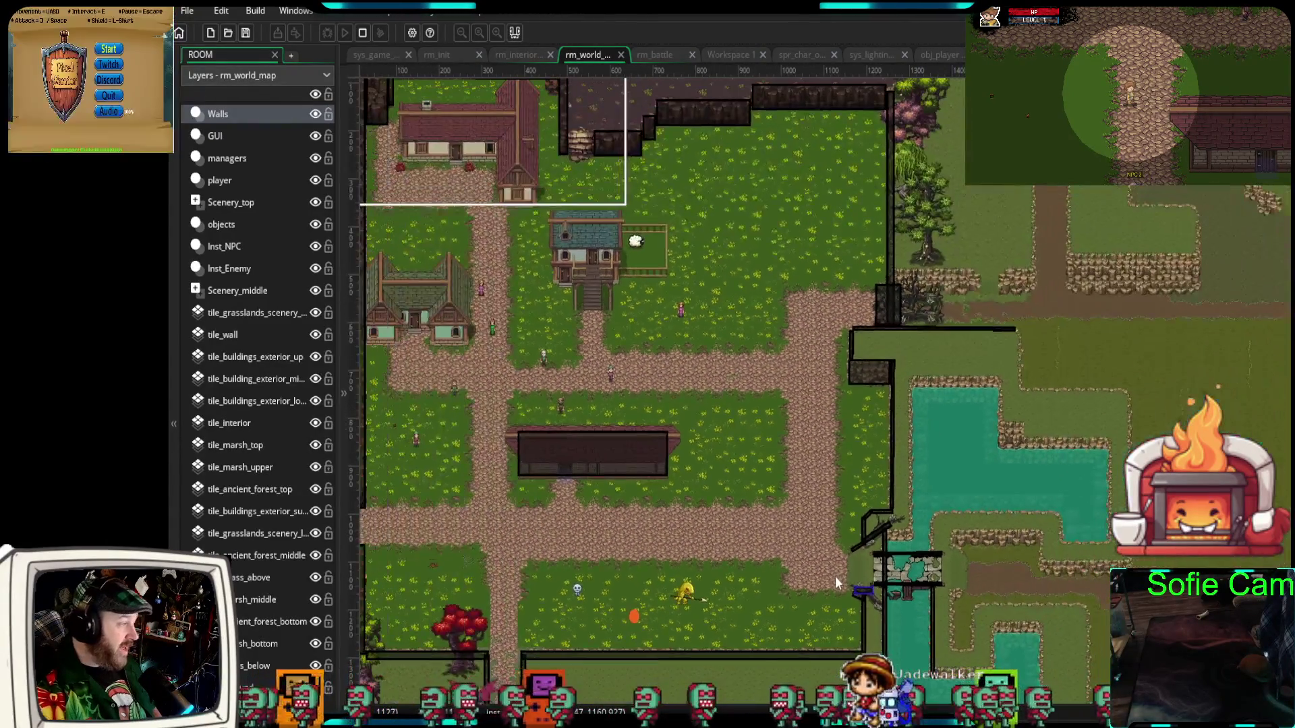
scroll(928, 537, up, 2)
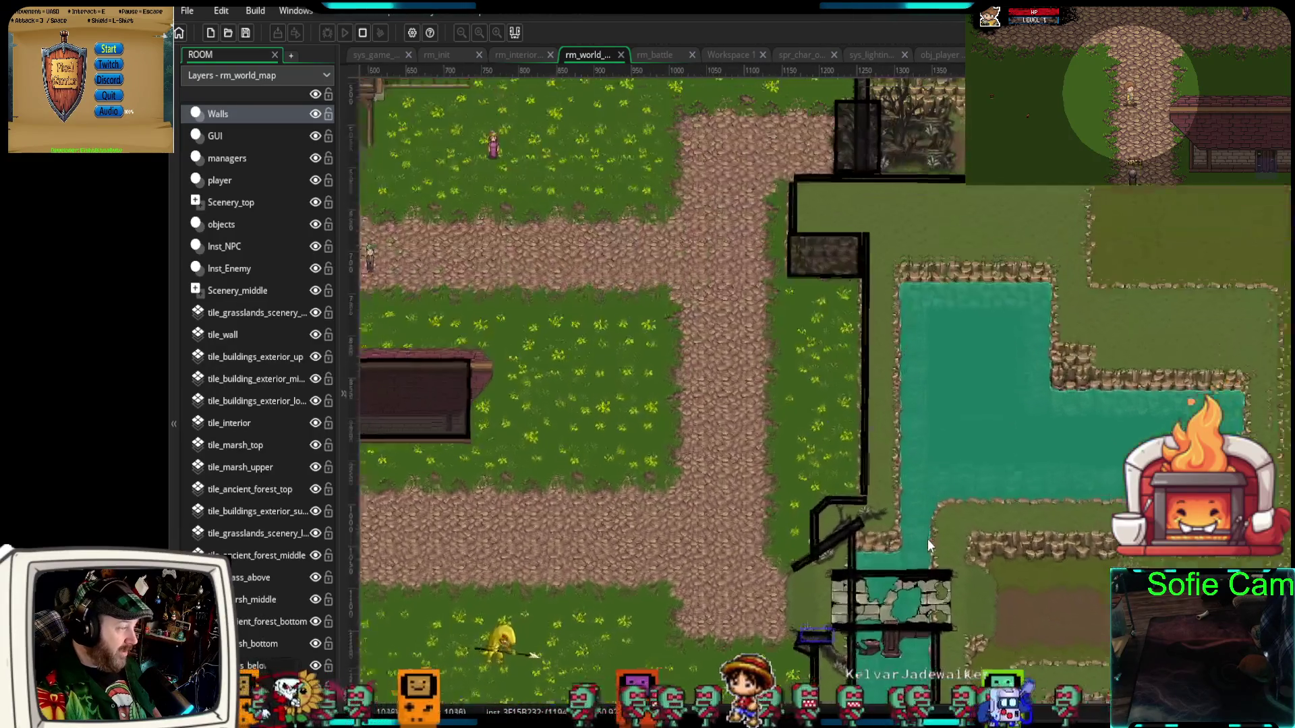
scroll(928, 537, down, 2)
scroll(940, 337, up, 3)
- Centre the view on the southern trees, zoom back in, and select the Scenery_middle layer
mouse_move(726, 432)
mouse_down()
mouse_move(809, 399)
mouse_move(753, 379)
mouse_up()
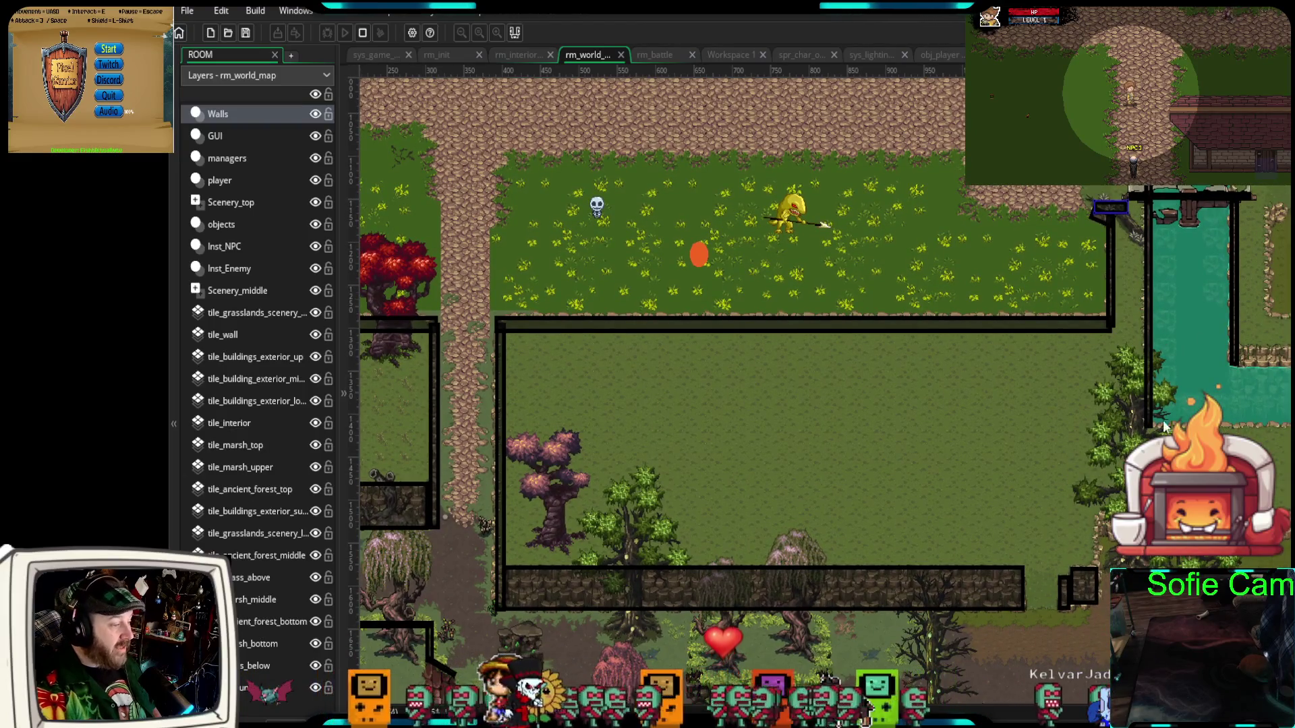
drag(1165, 425, 816, 426)
scroll(849, 421, up, 3)
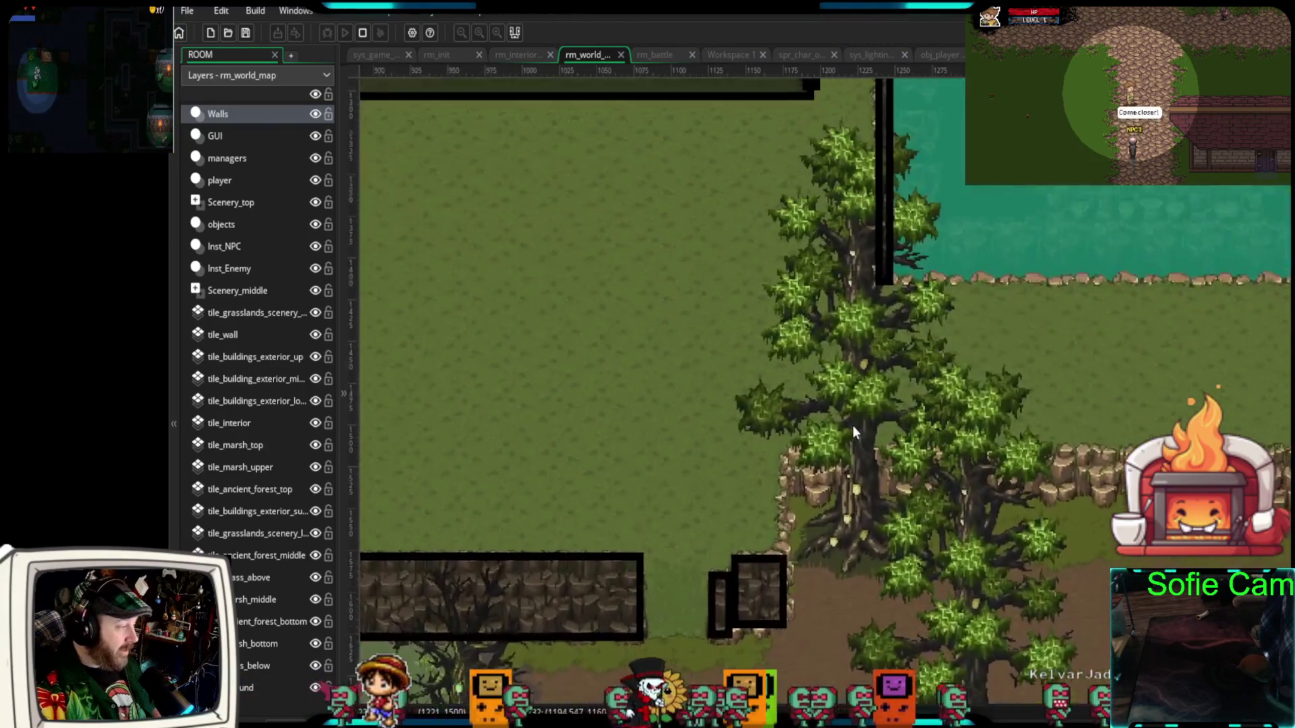
scroll(852, 426, up, 2)
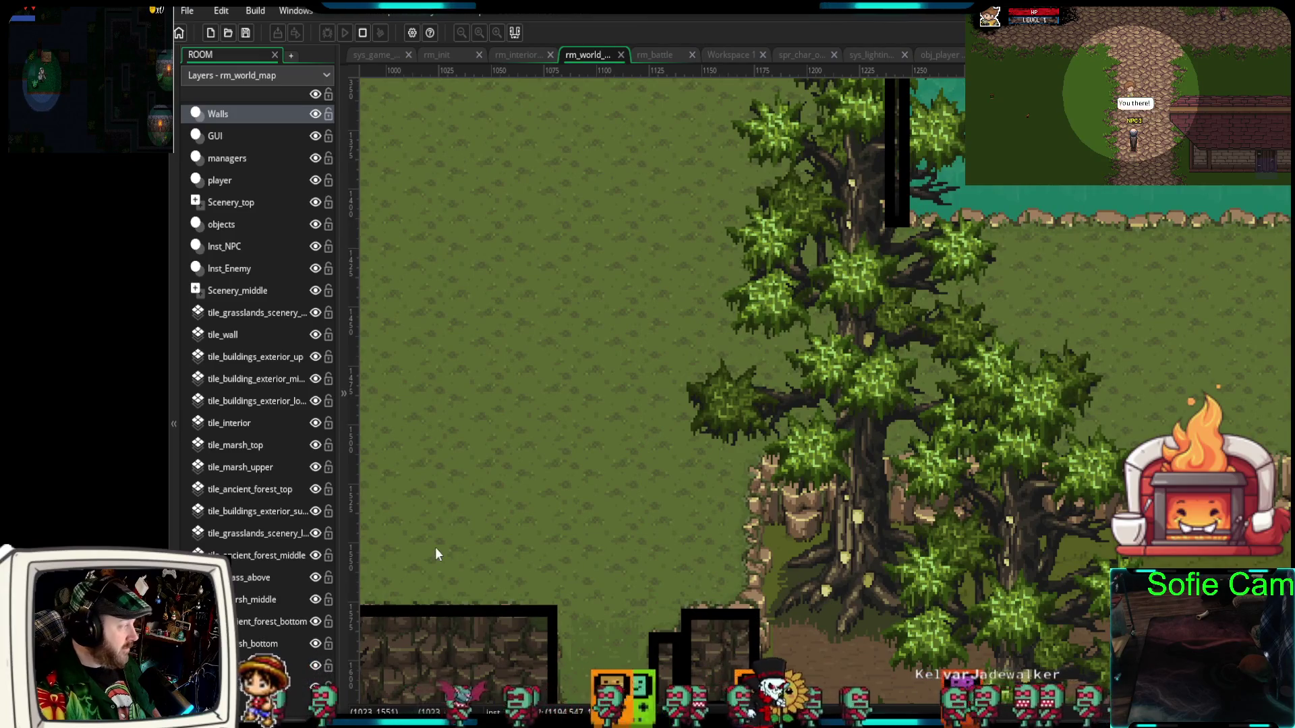
click(248, 291)
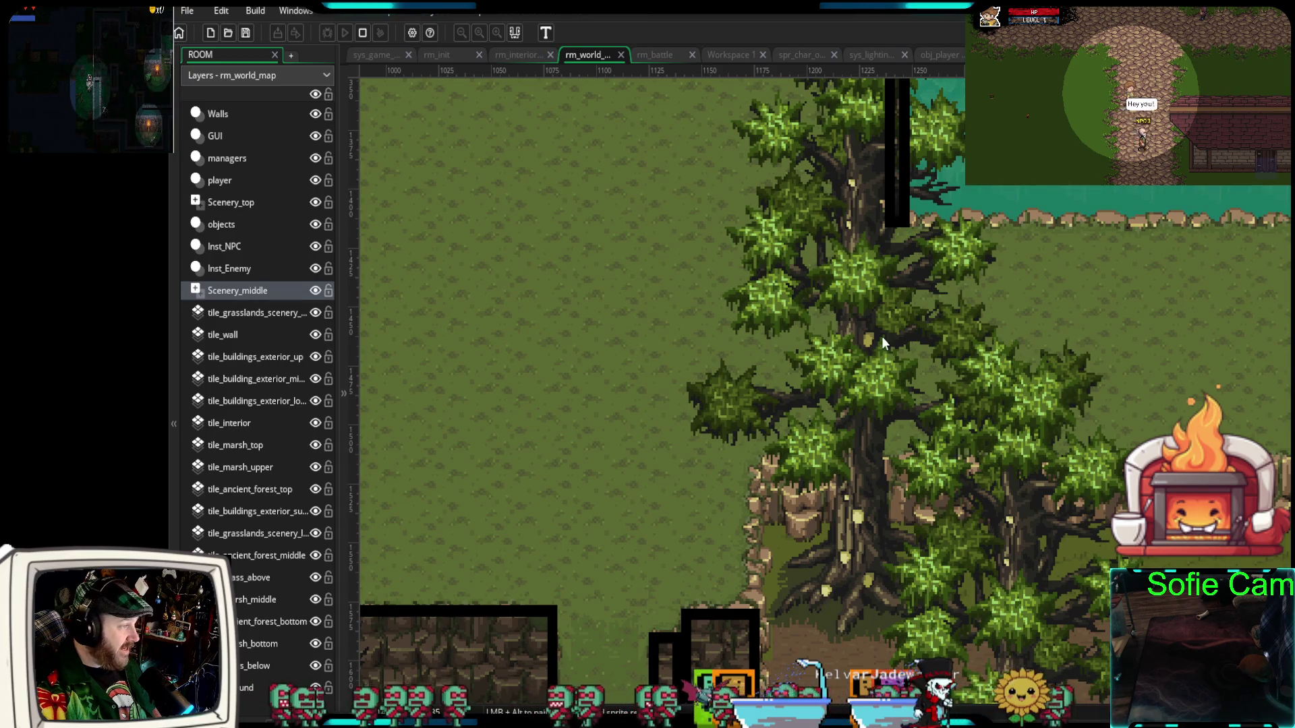
- Pan to the stone ledges, check tile_ancient_forest_middle, then return to Scenery_middle and hide tile_ancient_forest_top
scroll(852, 423, down, 2)
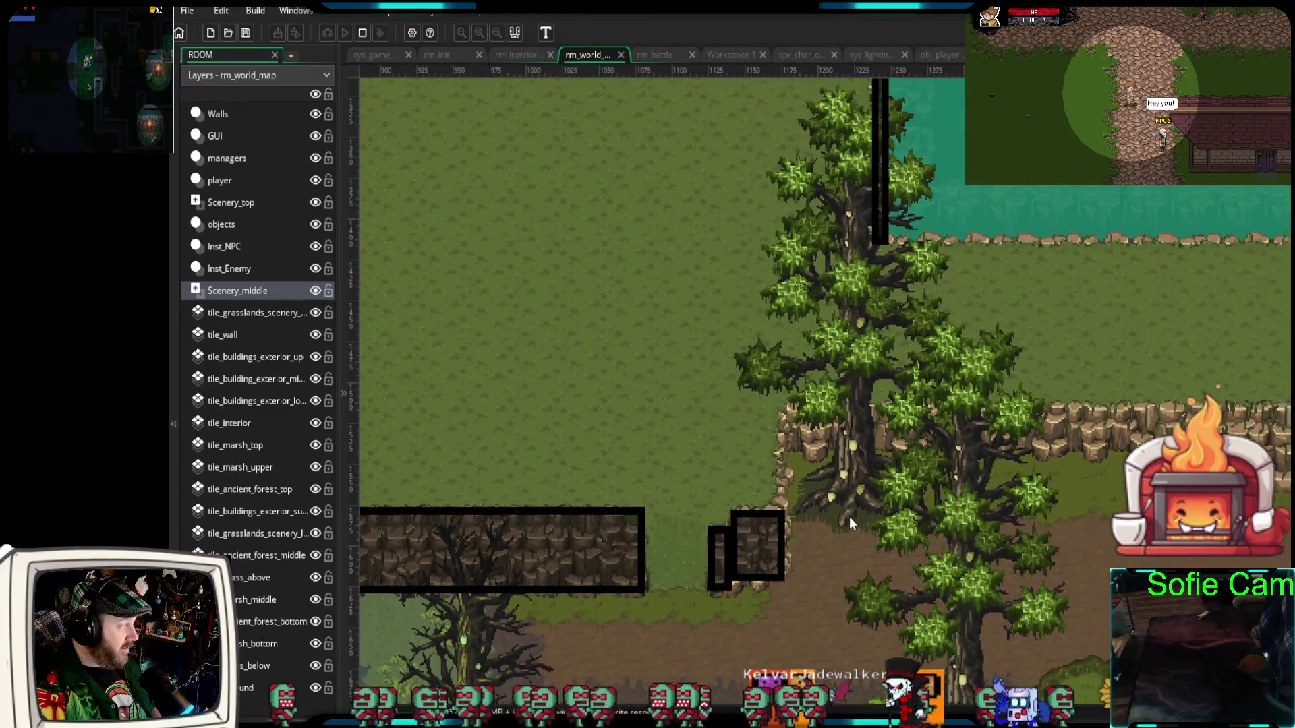
drag(848, 509, 843, 572)
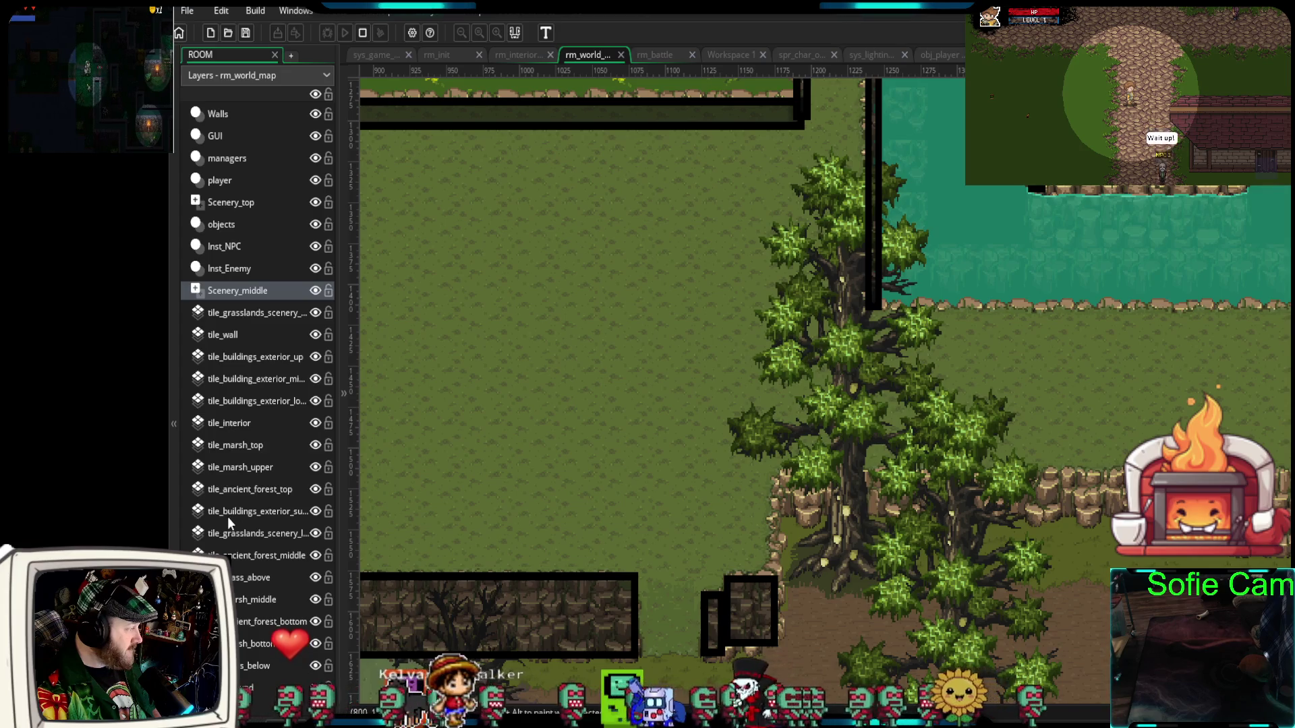
click(237, 553)
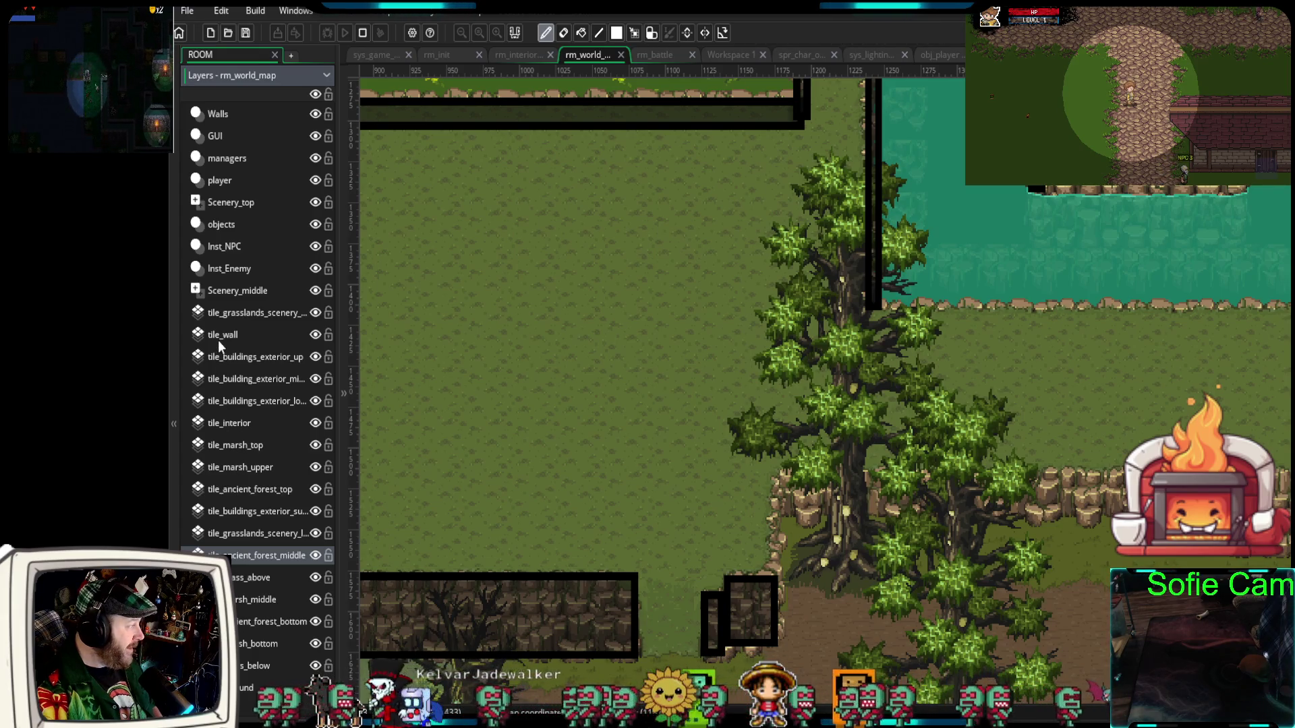
click(256, 292)
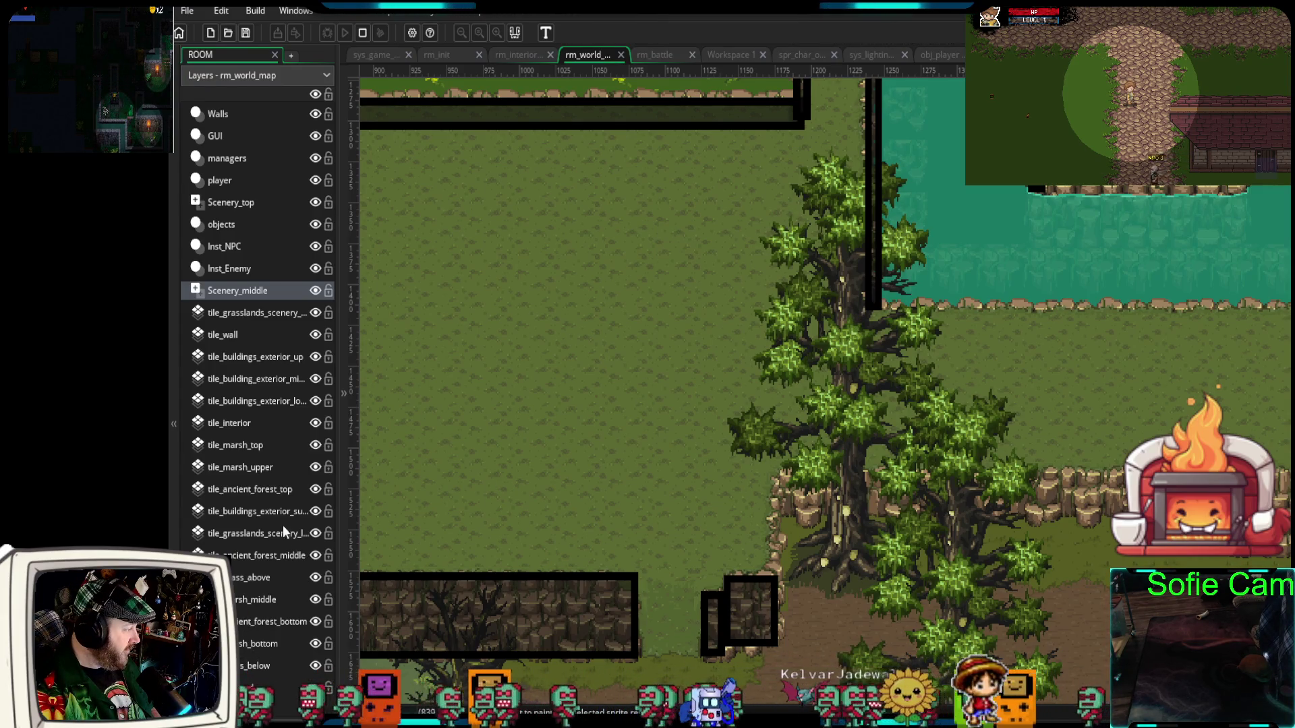
click(314, 489)
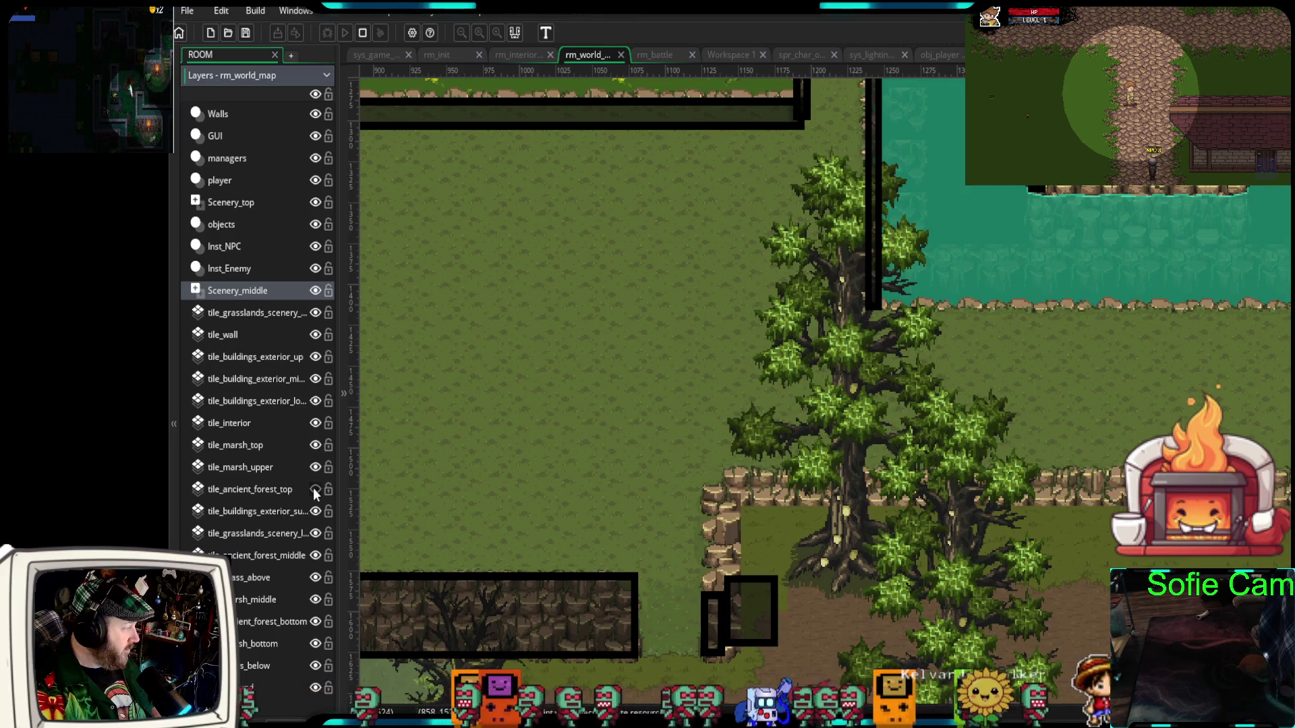
- Toggle the tile layers' visibility one by one to find which layer holds the tree
click(313, 488)
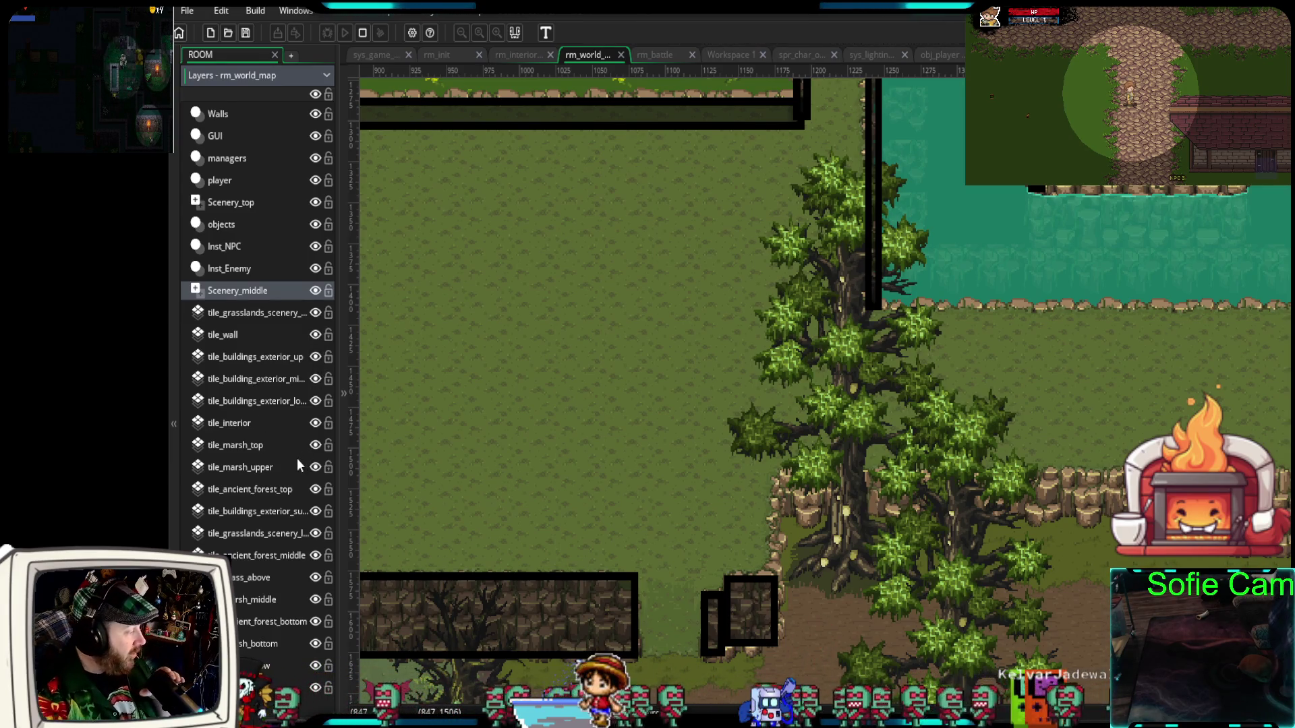
click(315, 511)
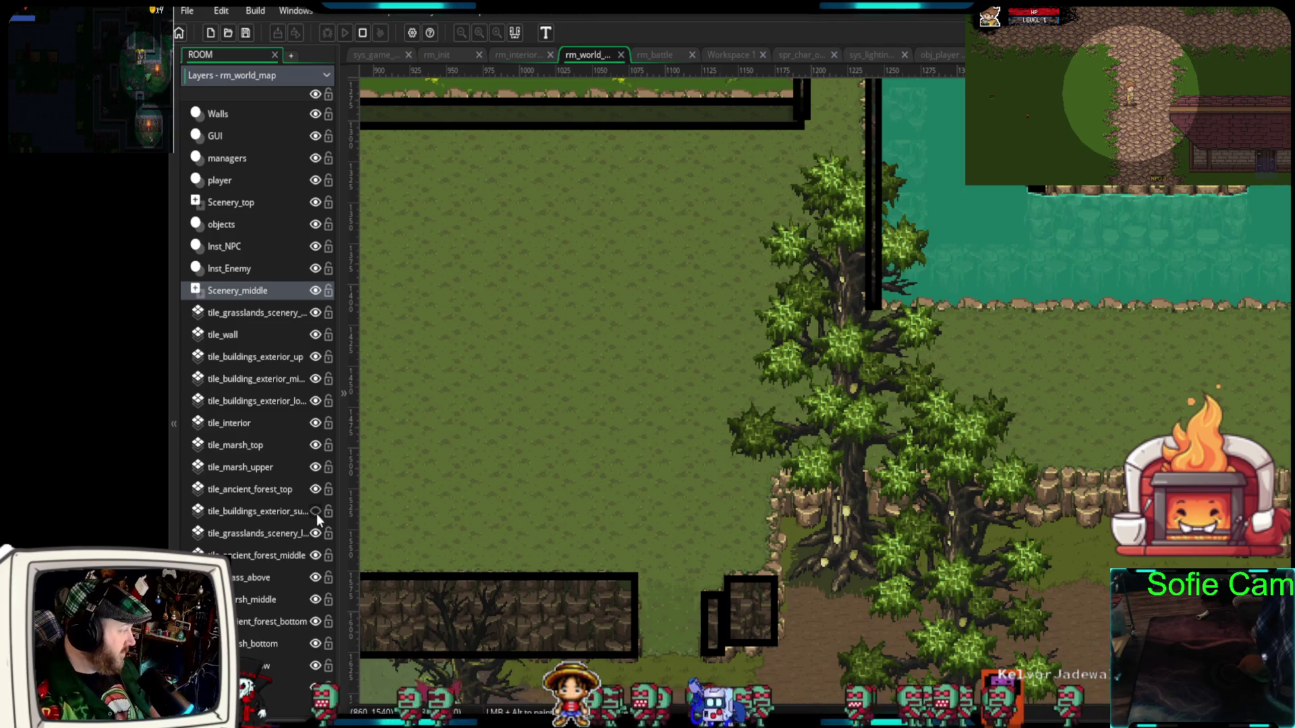
click(315, 511)
click(315, 555)
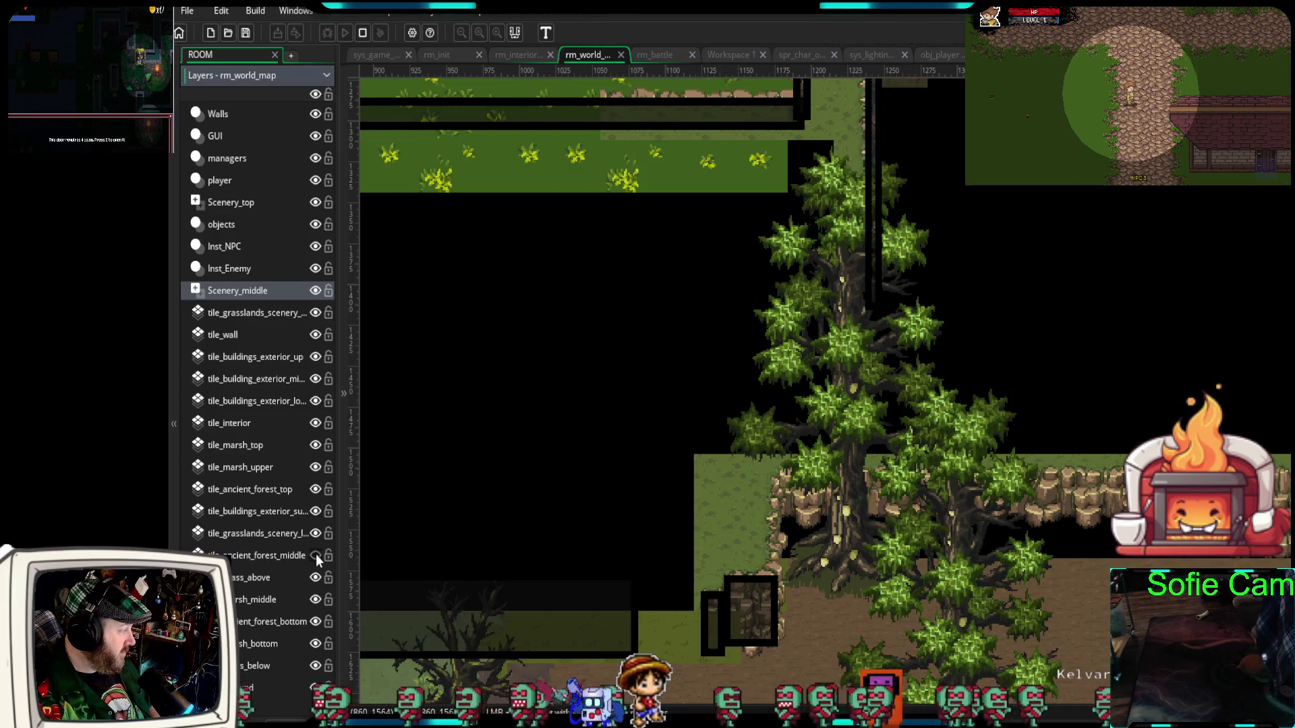
click(315, 555)
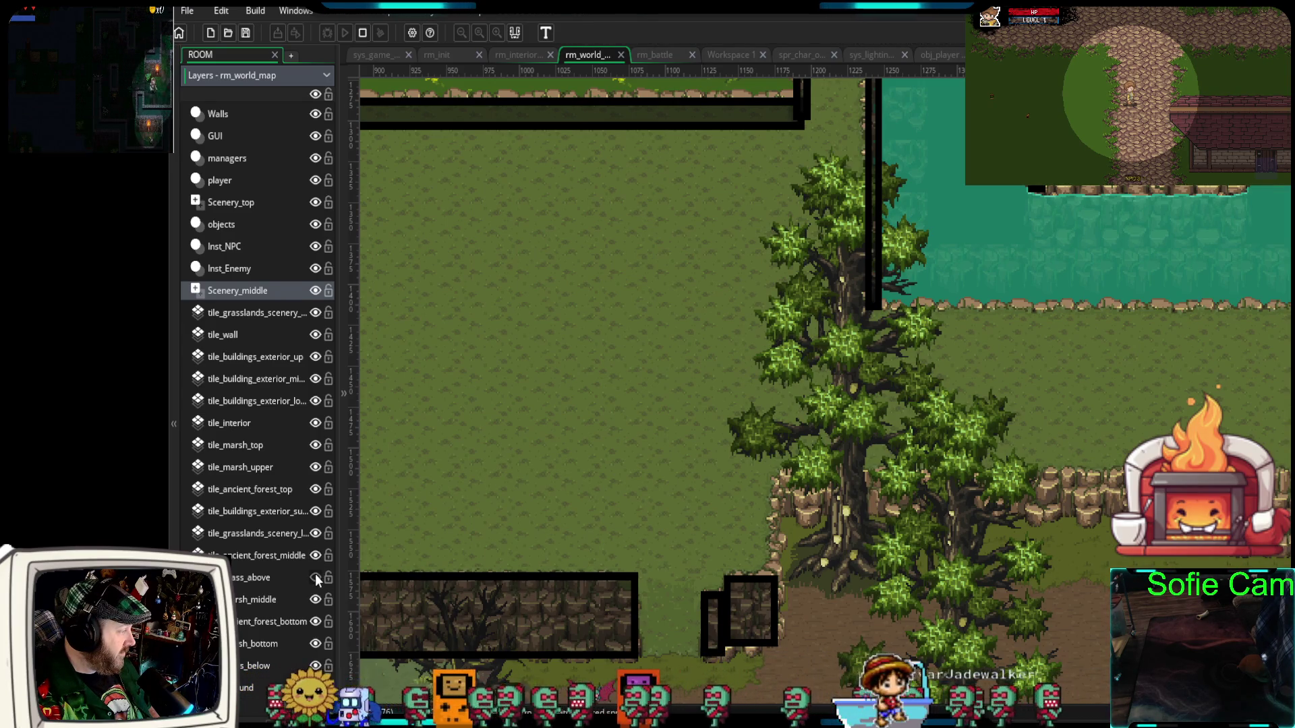
click(315, 621)
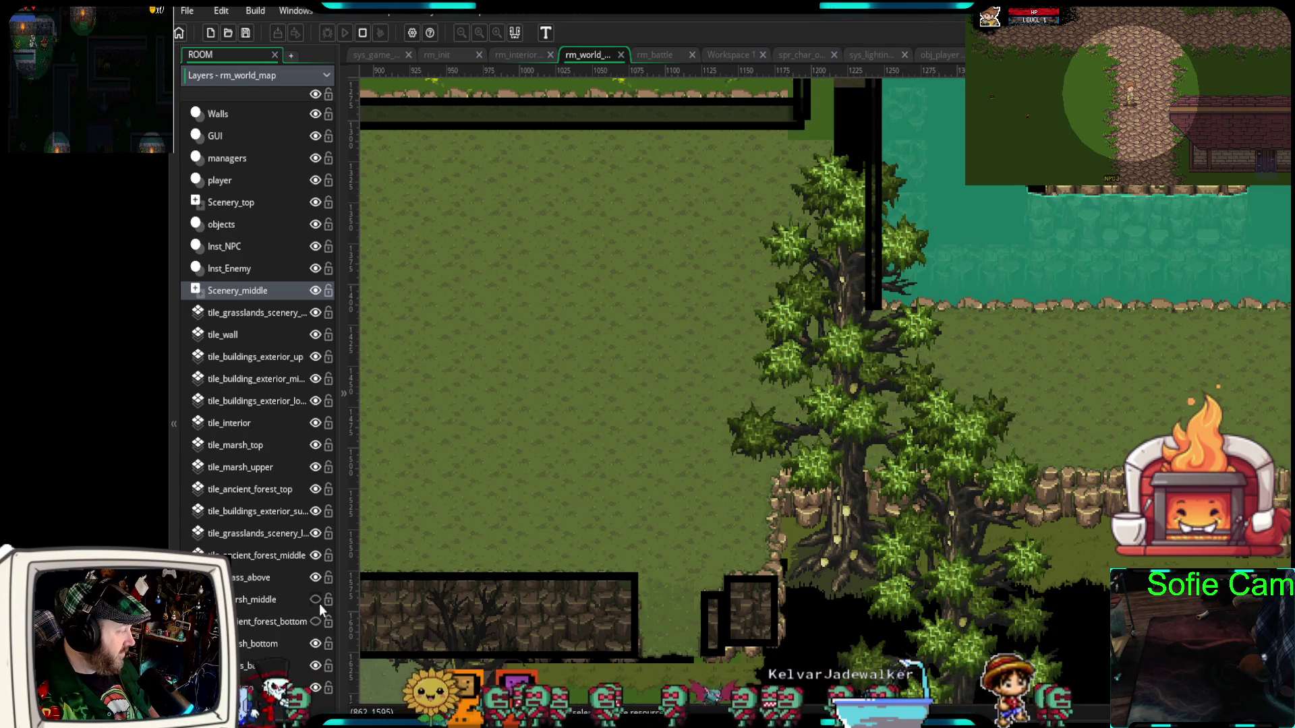
click(315, 621)
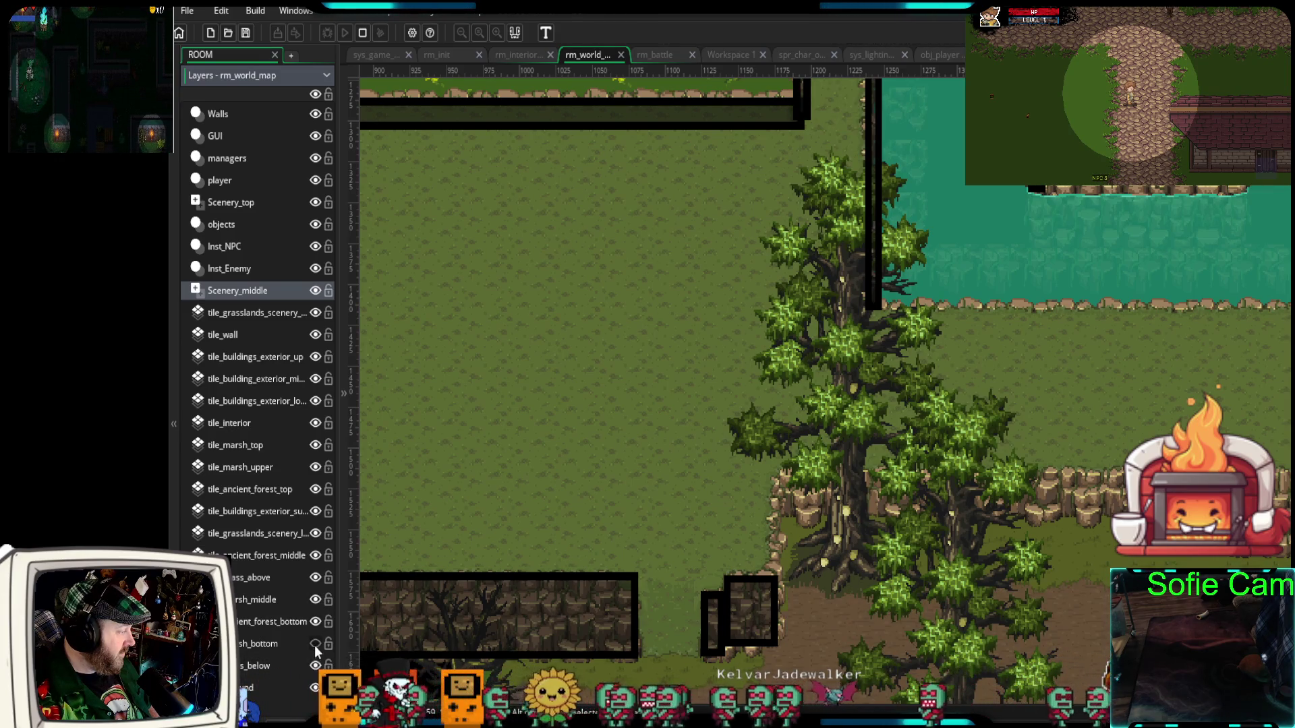
click(315, 666)
click(315, 666)
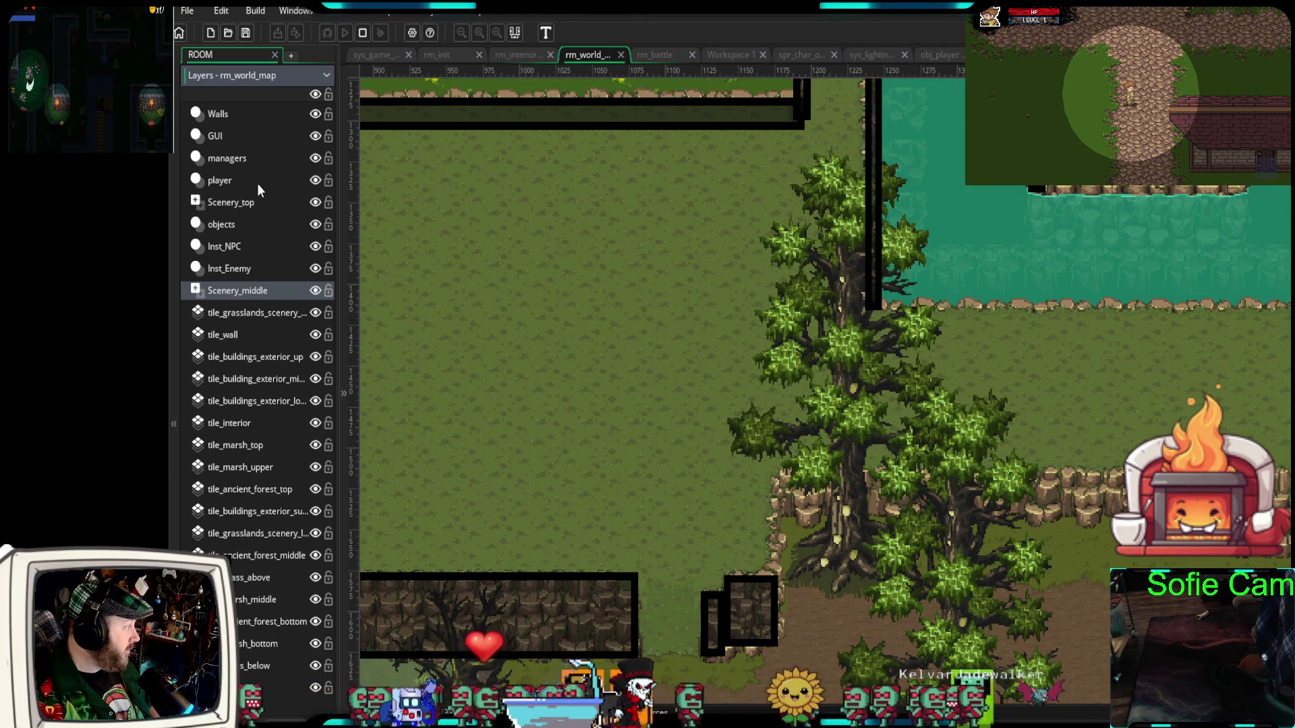
- On the Scenery_top layer, move the upper tree left and up beside the northern wall
click(315, 204)
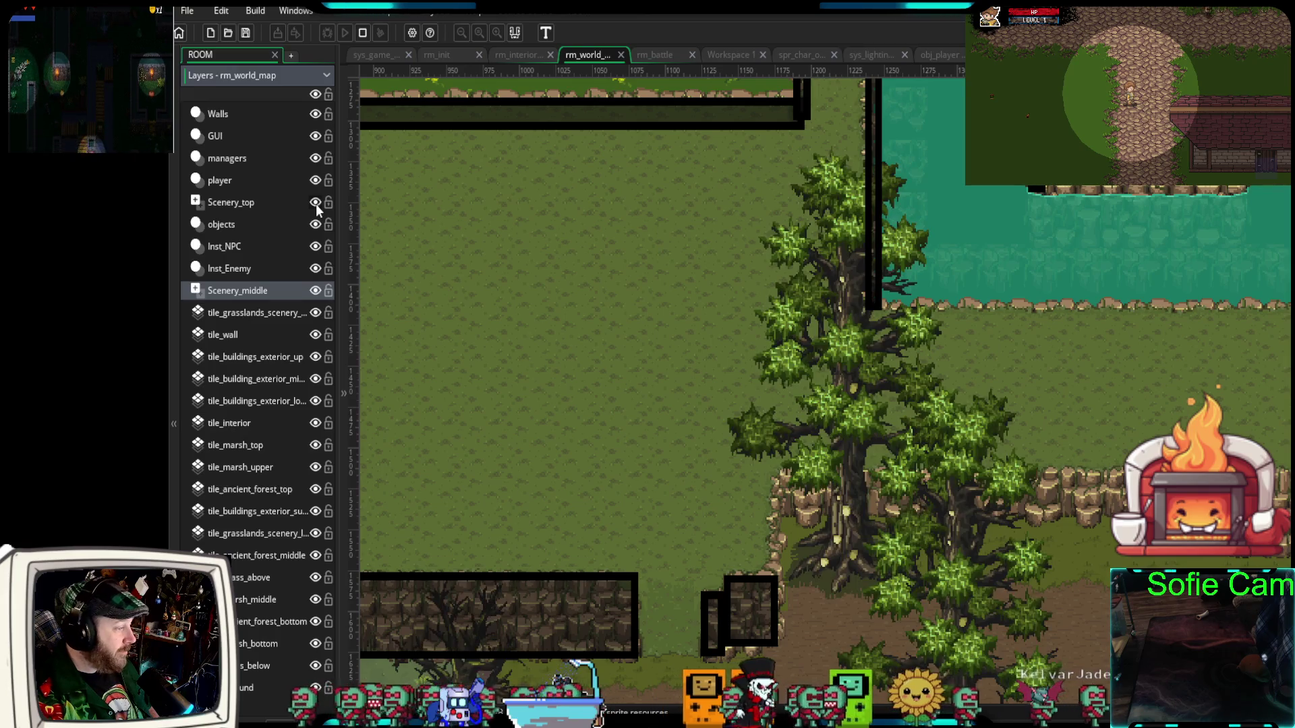
click(254, 202)
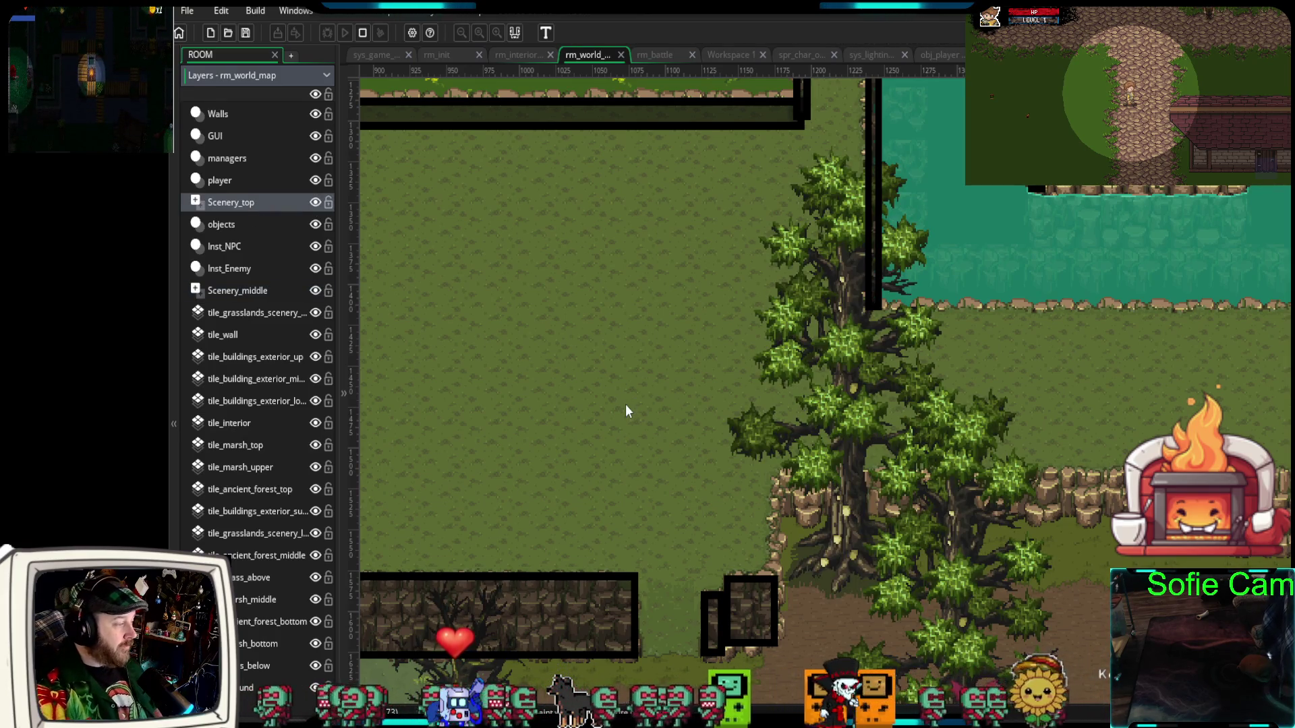
click(850, 464)
click(804, 375)
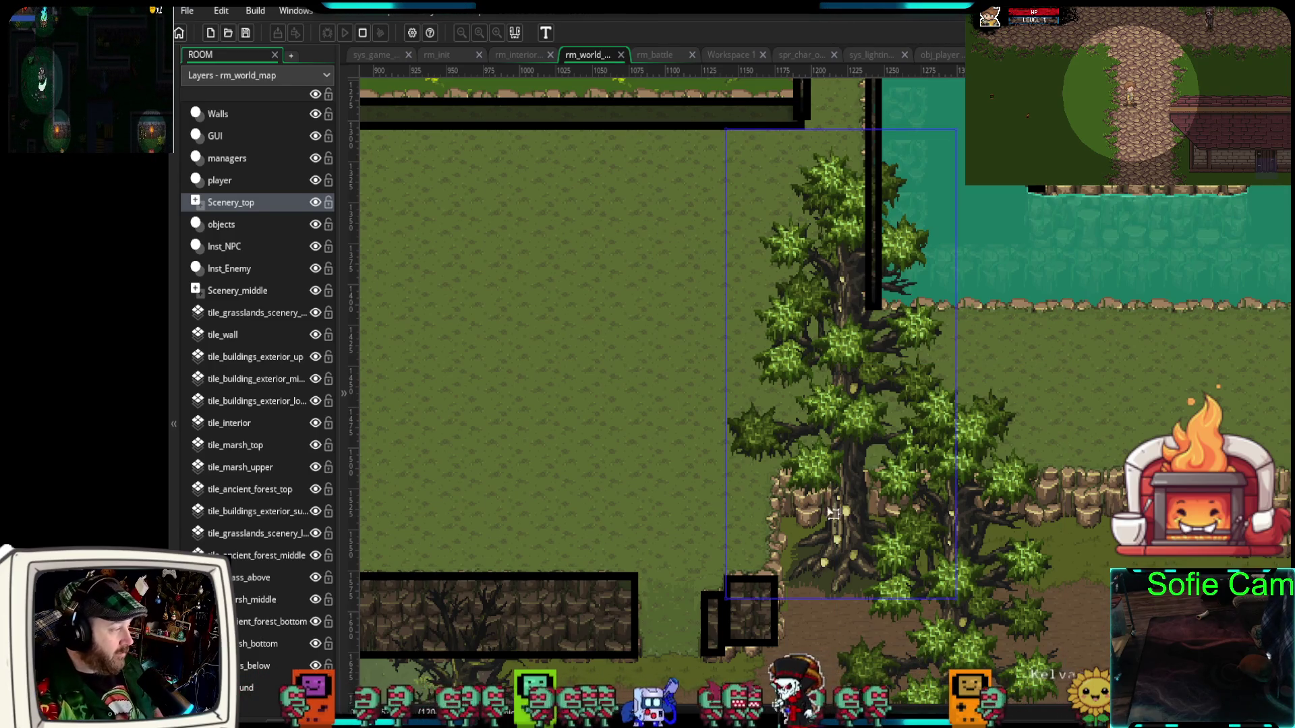
drag(823, 486, 525, 447)
mouse_move(701, 412)
mouse_down()
mouse_move(767, 522)
mouse_move(783, 601)
mouse_up()
drag(588, 585, 573, 308)
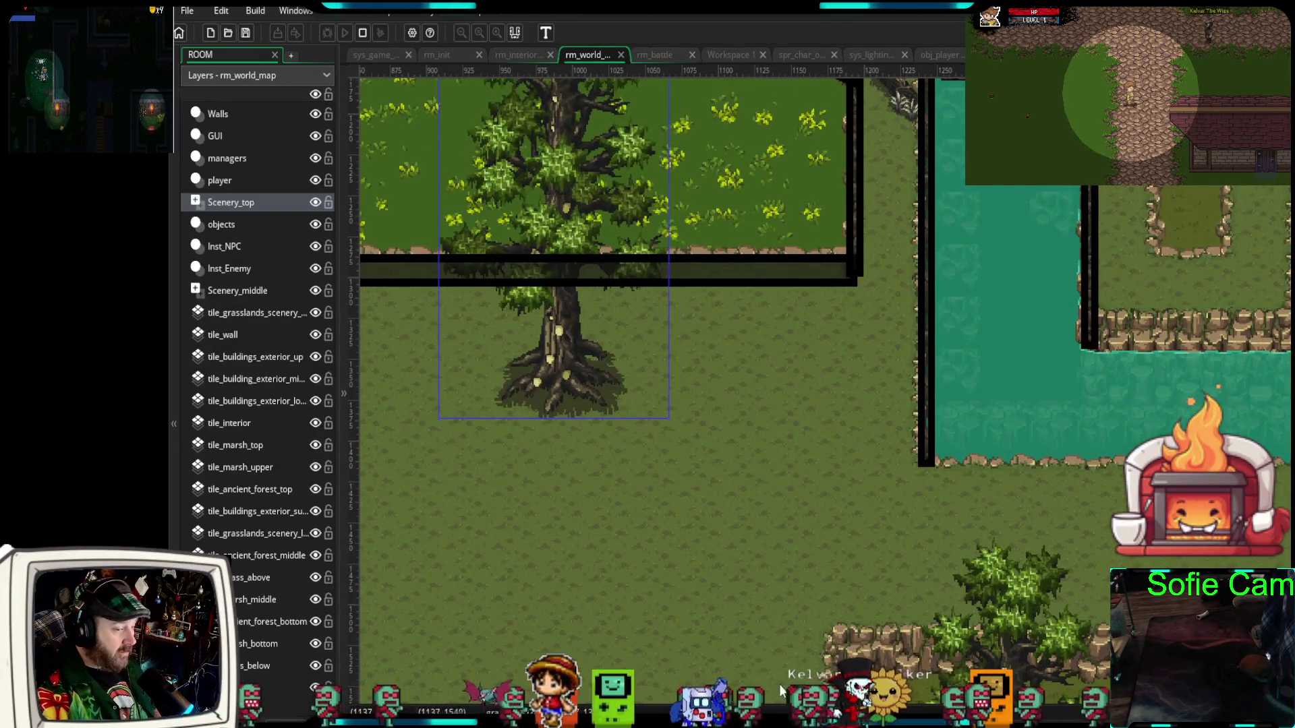
drag(779, 681, 696, 622)
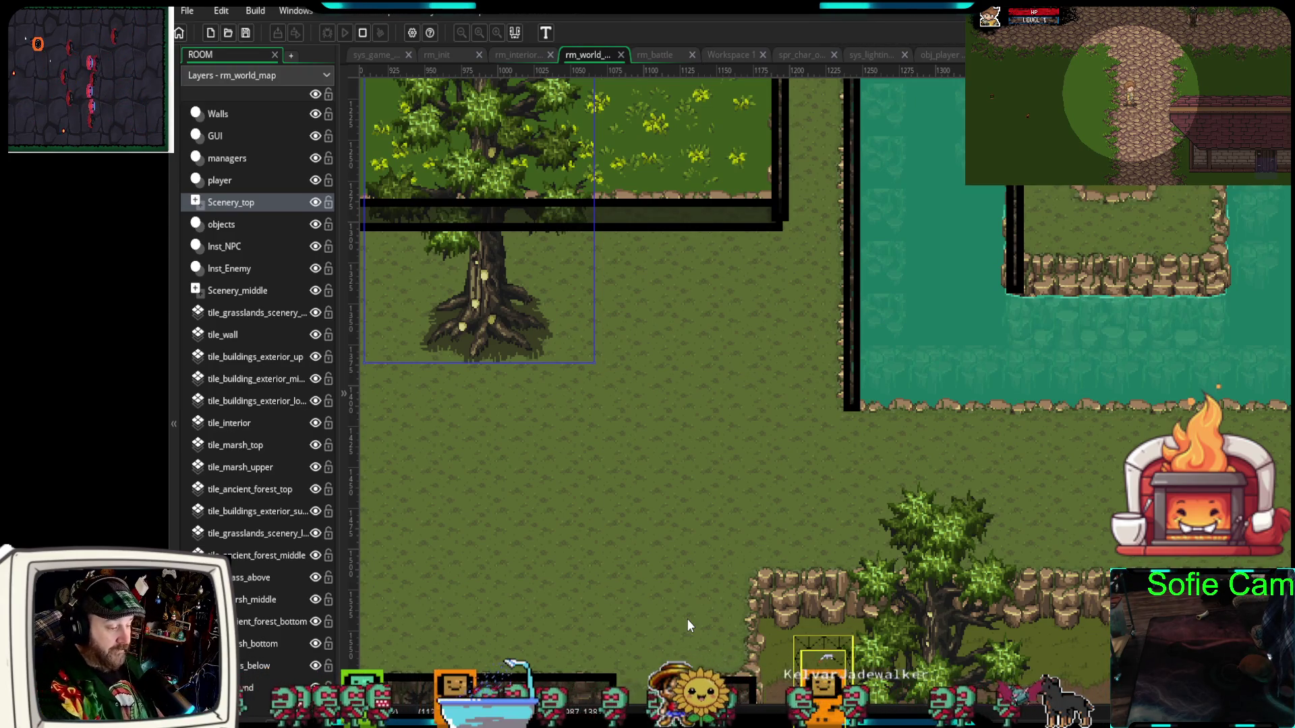
- Place a fallen-log sprite on the Scenery_middle layer, replacing the one dropped on the wrong layer
mouse_move(755, 463)
mouse_down()
mouse_move(751, 662)
mouse_move(704, 475)
mouse_up()
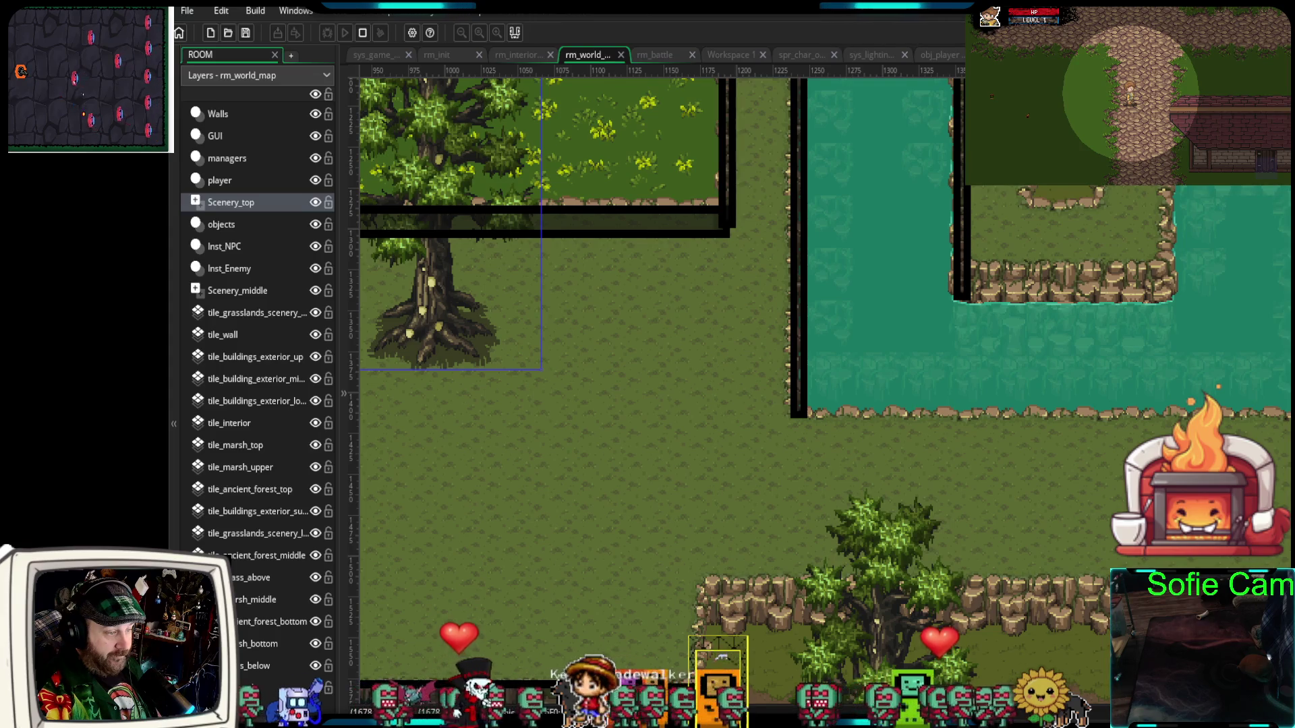
mouse_move(1079, 439)
mouse_down()
mouse_move(863, 512)
mouse_move(753, 469)
mouse_move(763, 476)
mouse_up()
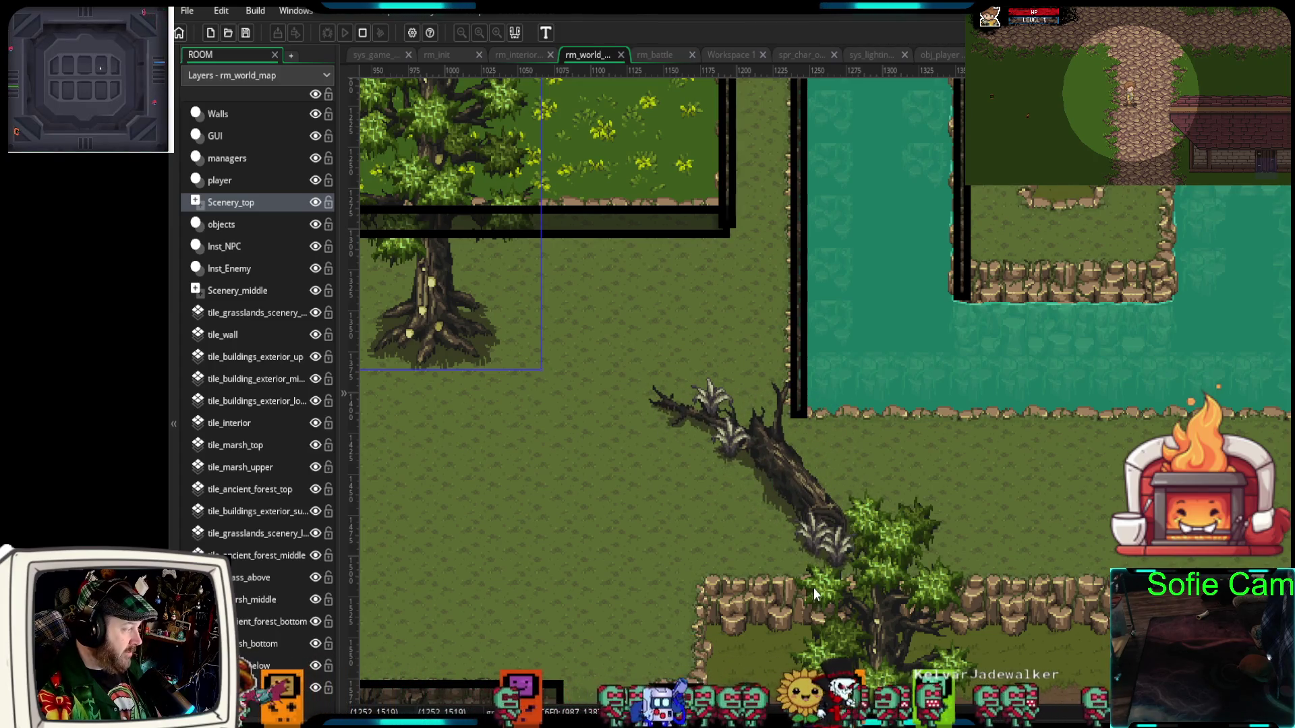
scroll(813, 588, down, 2)
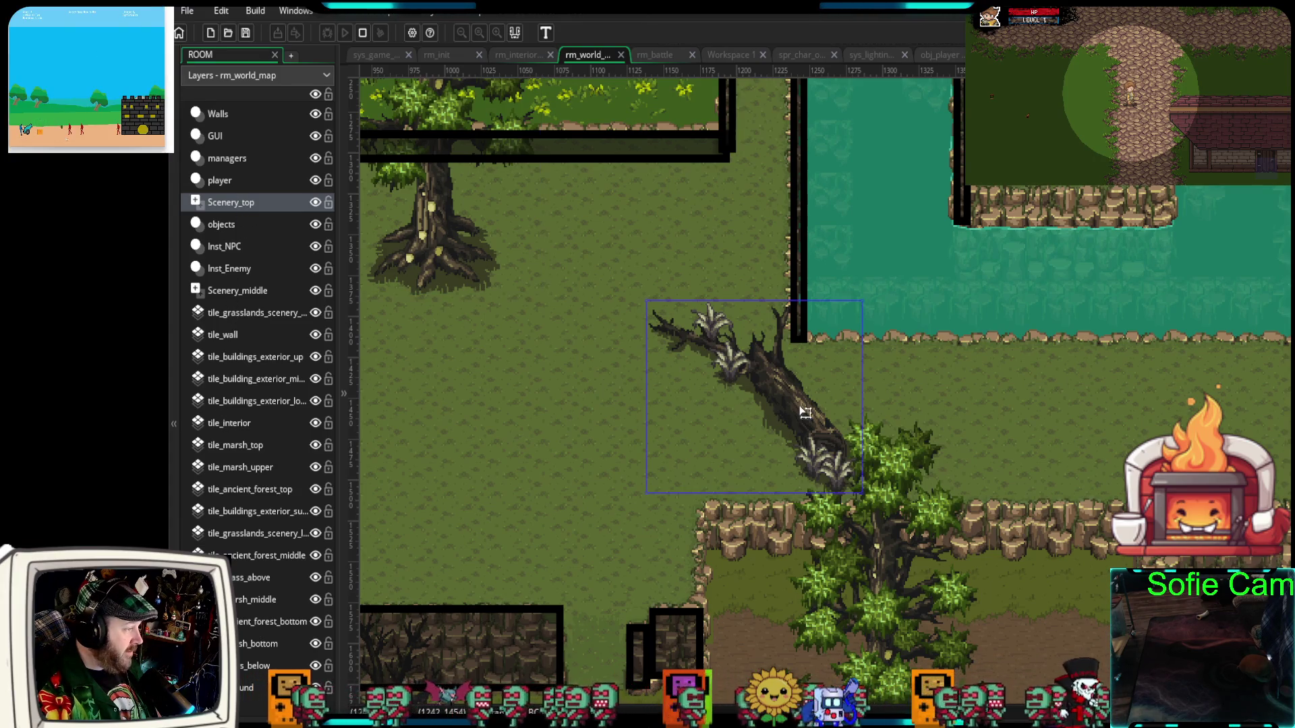
key(Delete)
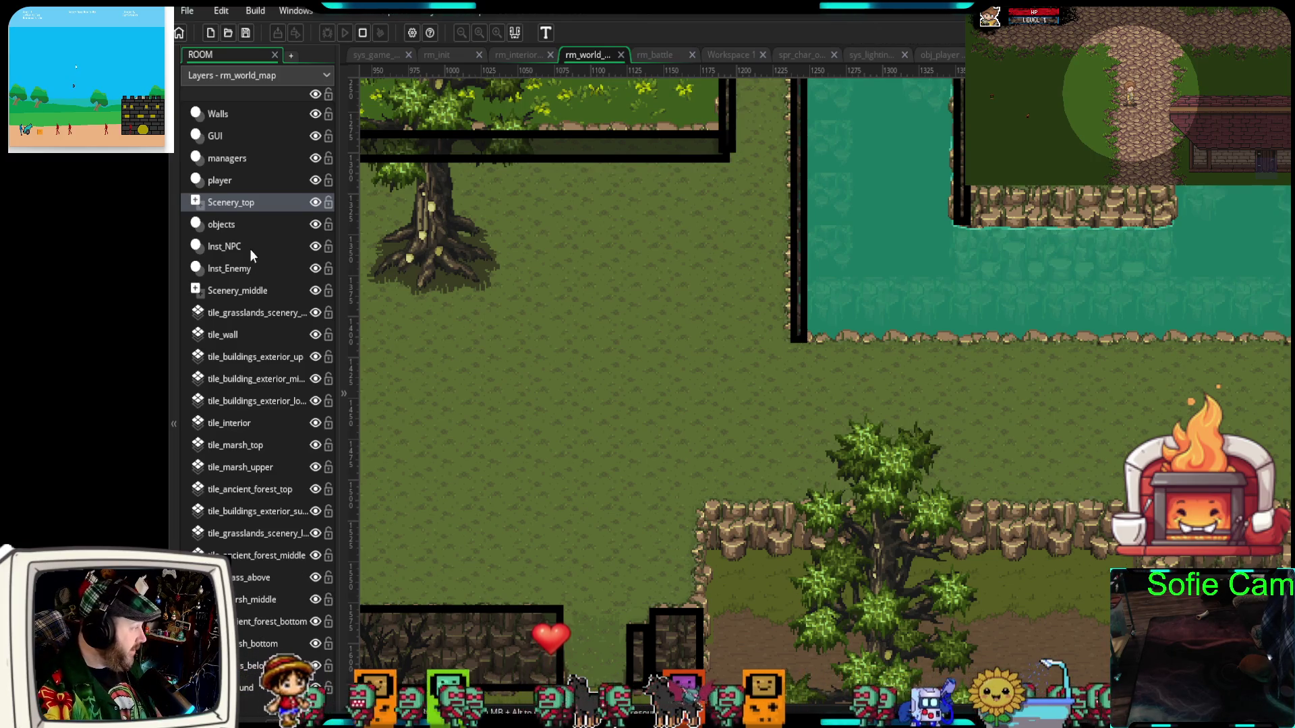
click(235, 291)
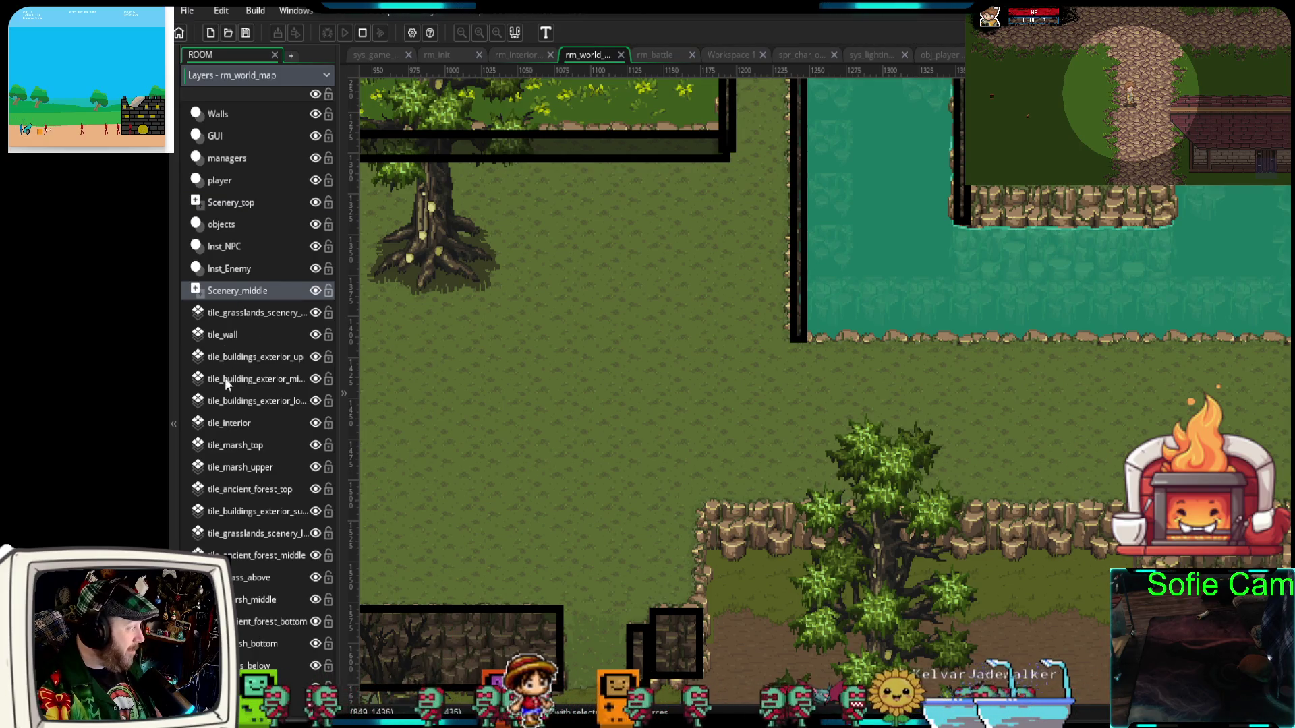
mouse_move(1294, 472)
mouse_down()
mouse_move(1014, 469)
mouse_move(774, 440)
mouse_move(757, 413)
mouse_up()
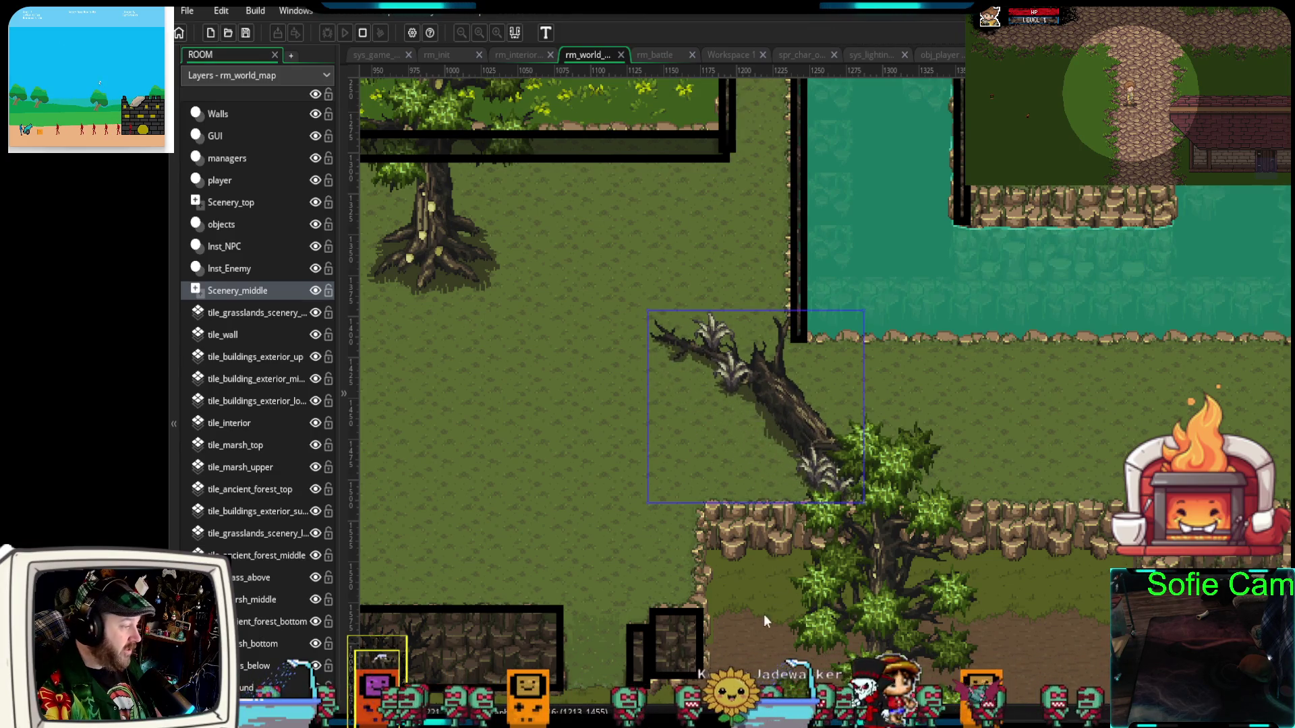
click(240, 205)
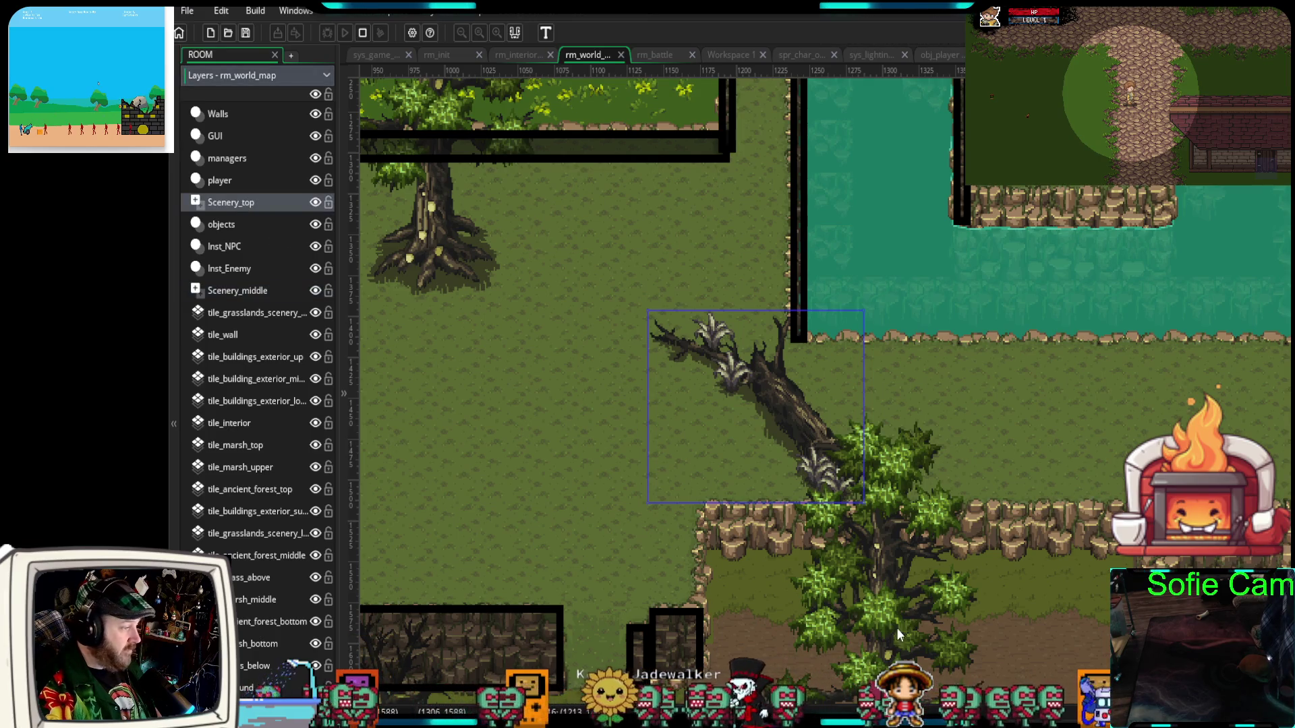
- Move the leafy tree up and right beside the water, then select the small wall block on Walls
drag(876, 513, 1180, 398)
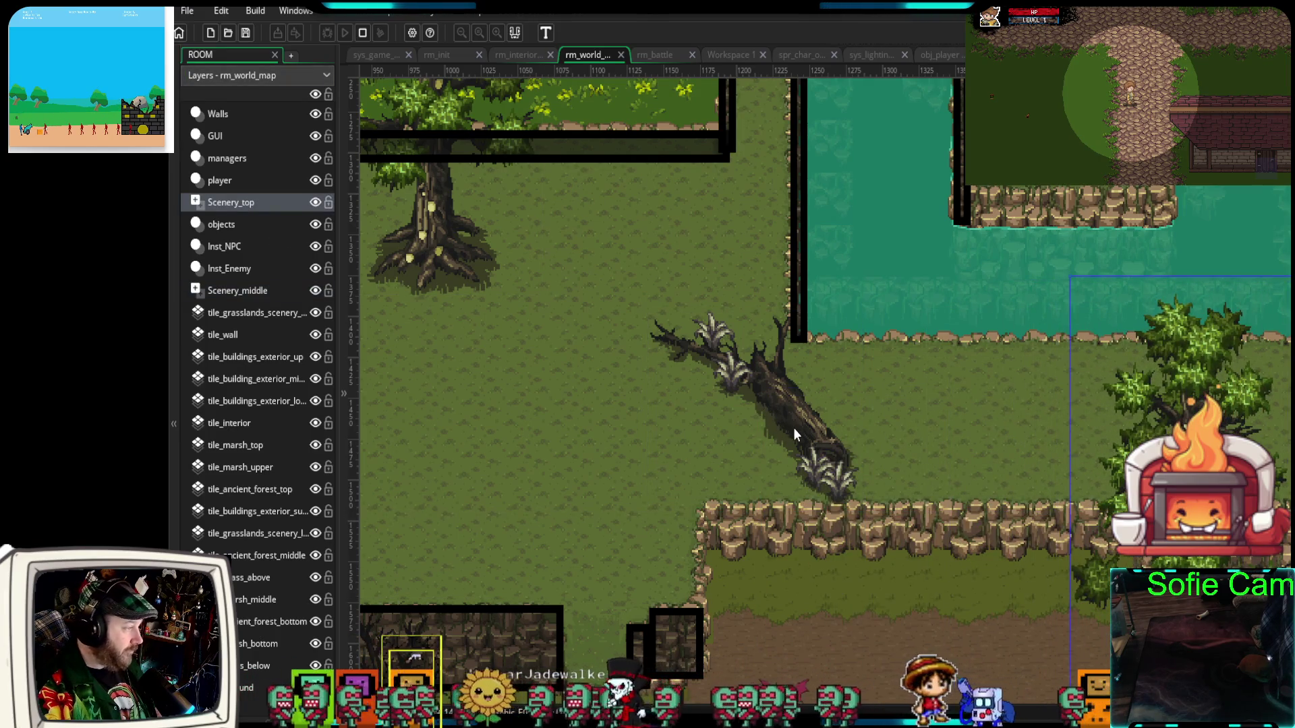
click(790, 361)
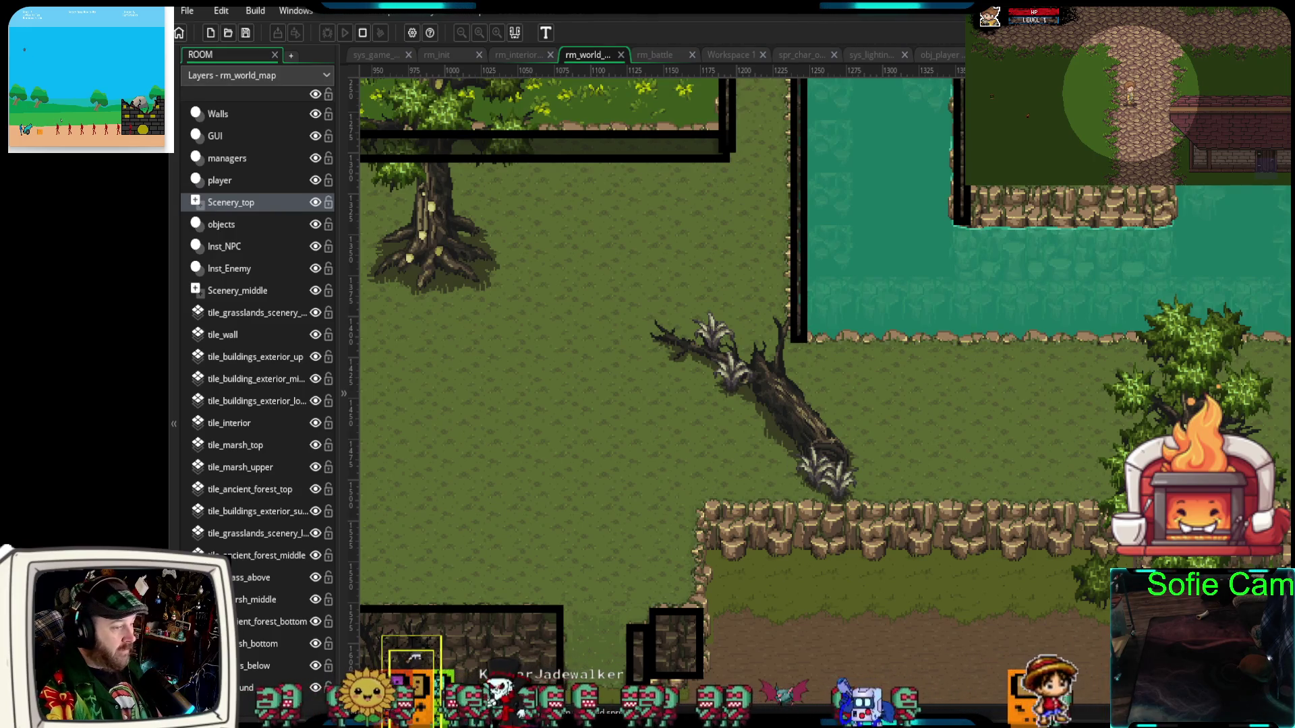
click(251, 116)
click(686, 646)
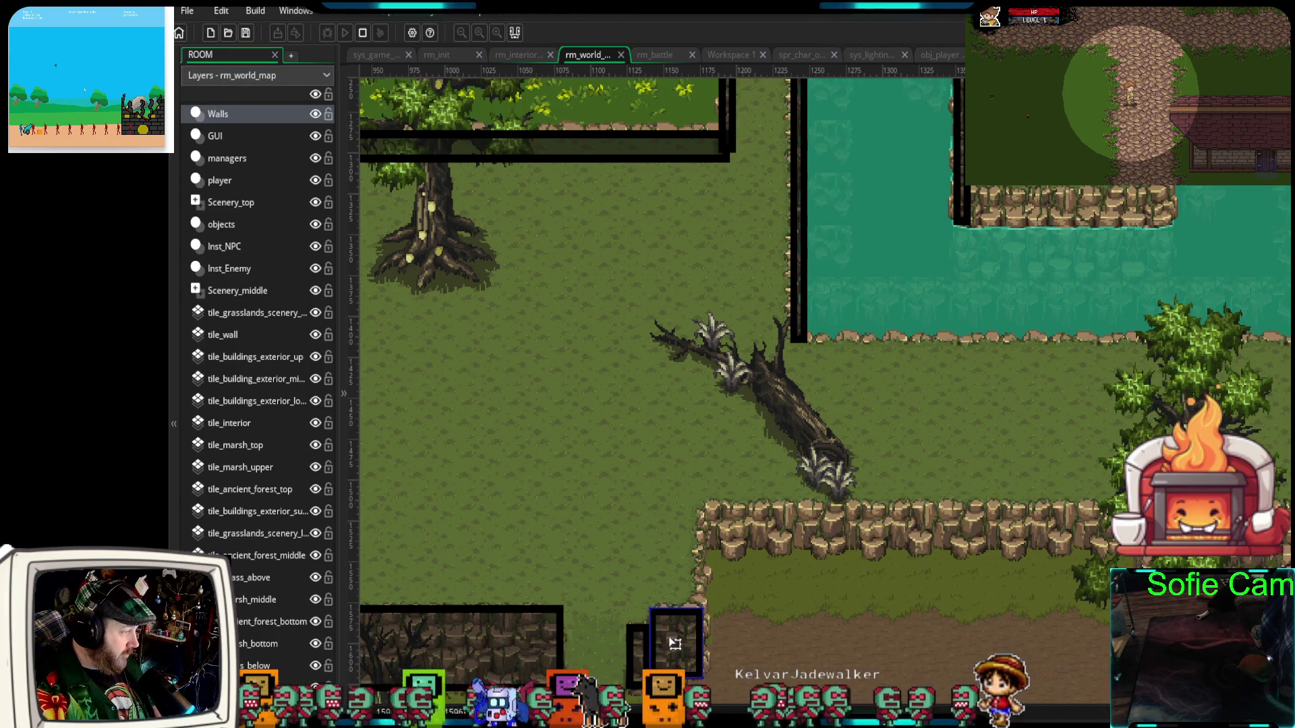
- Paste a new wall block near the log, then shrink the fallen log and shift it about 60 px right
key(ctrl+v)
mouse_move(706, 125)
mouse_down()
mouse_move(704, 236)
mouse_move(789, 397)
mouse_move(696, 362)
mouse_move(627, 364)
mouse_up()
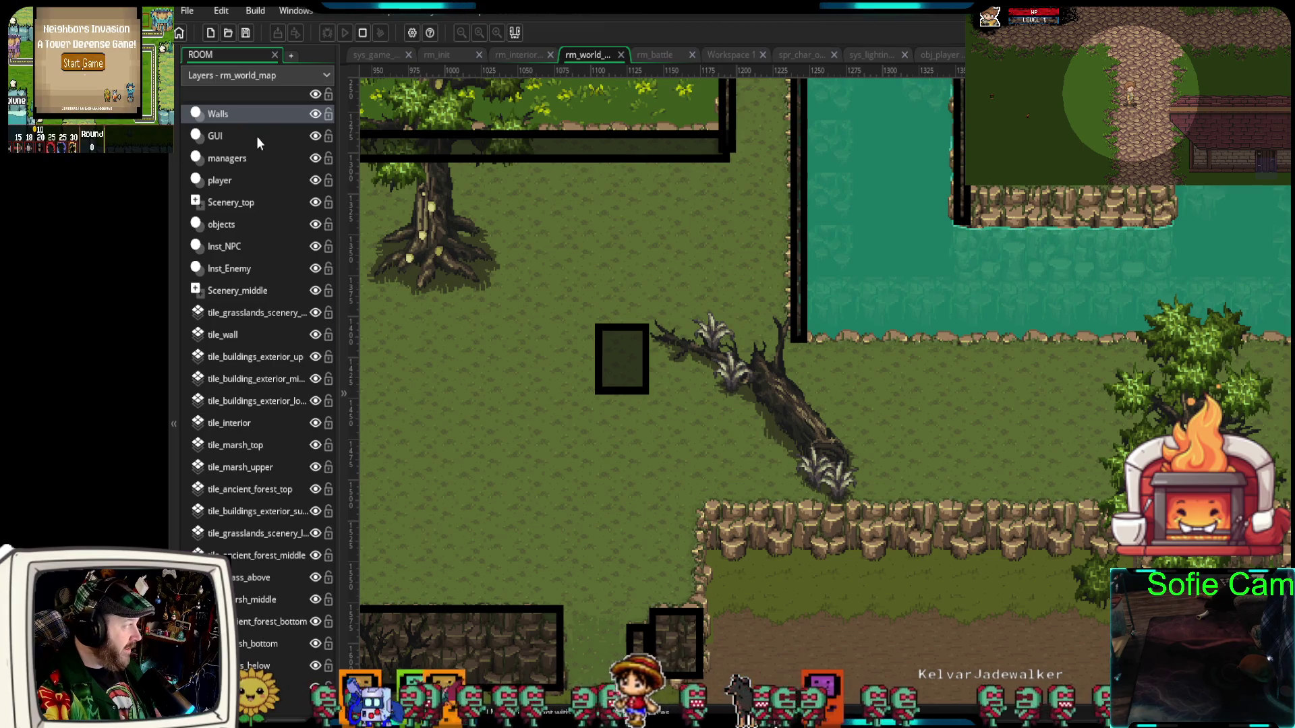
click(241, 290)
click(741, 395)
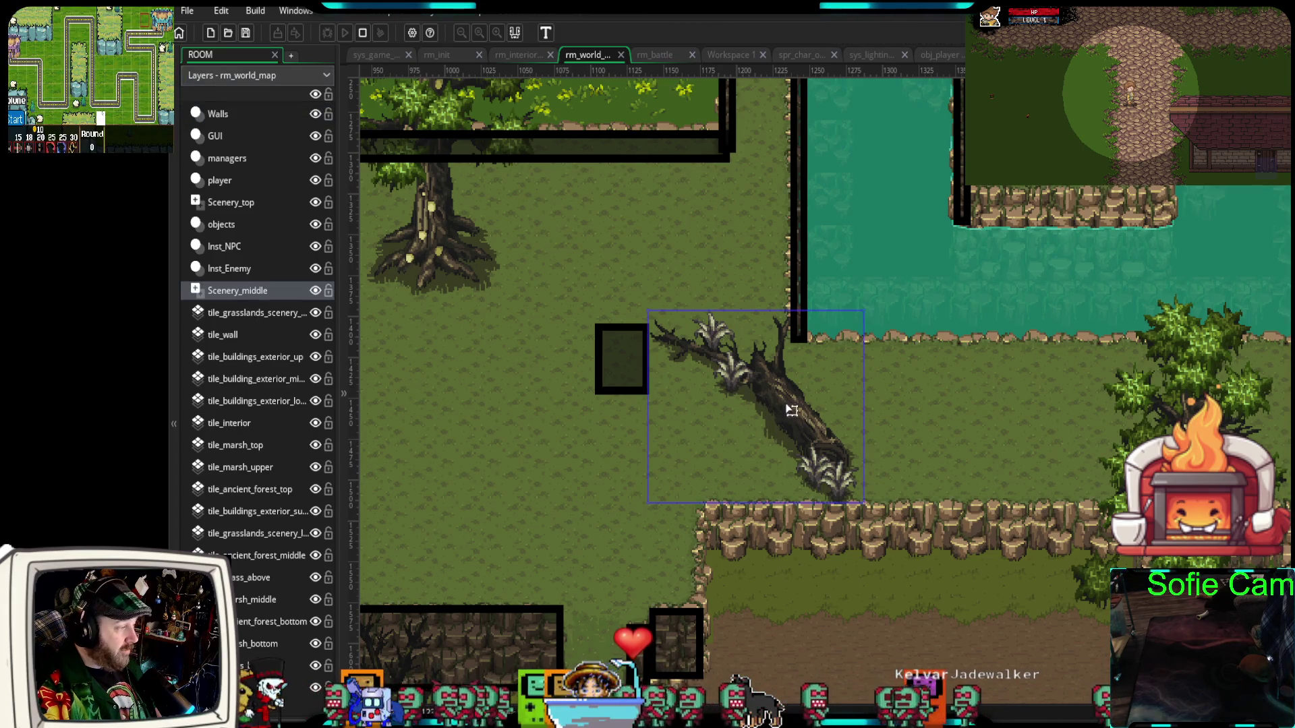
drag(657, 320, 698, 331)
drag(840, 417, 880, 417)
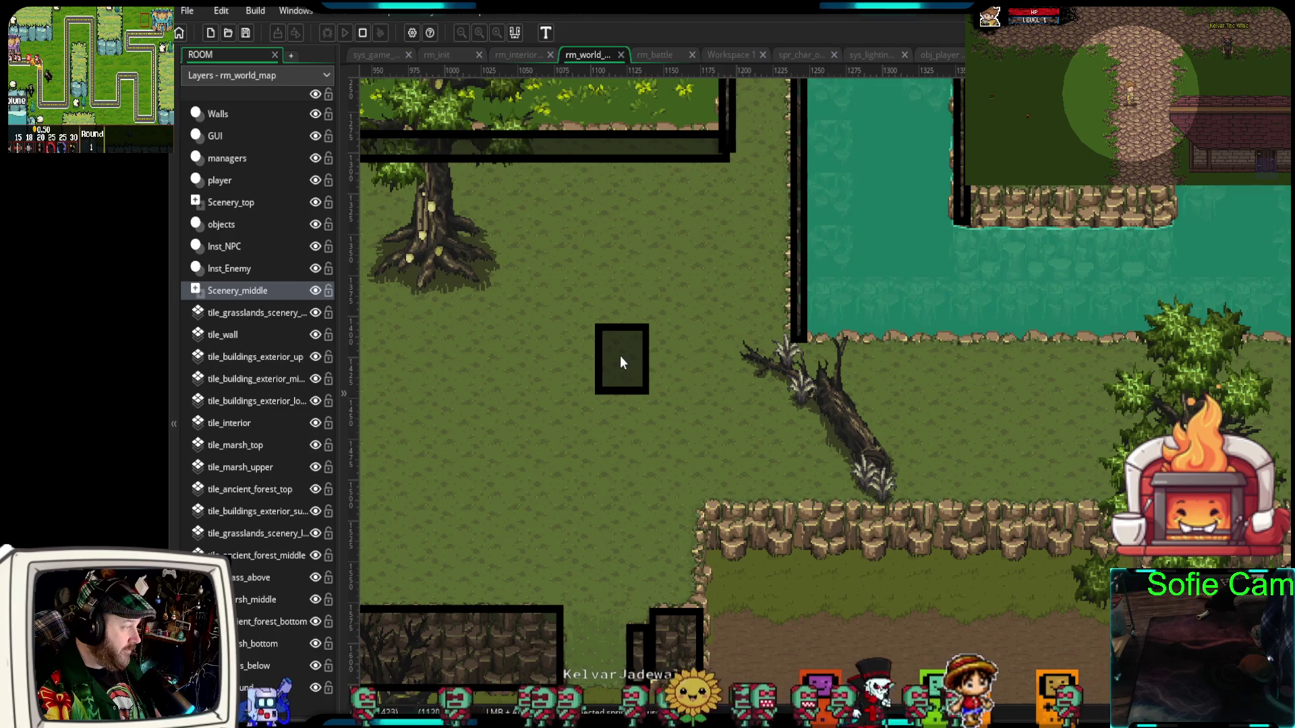
- Fit the new wall block onto the fallen log's upper end on the Walls layer
click(226, 114)
mouse_move(626, 374)
mouse_down()
mouse_move(809, 393)
mouse_move(813, 383)
mouse_move(758, 371)
mouse_up()
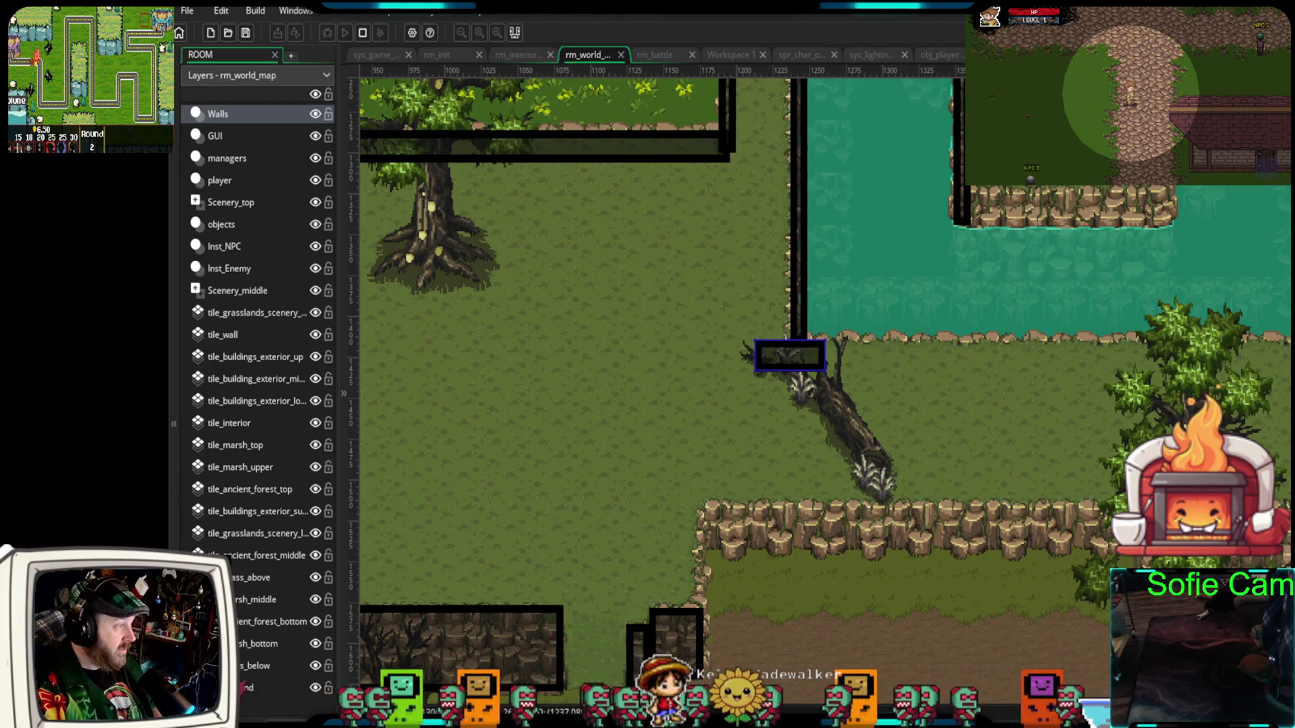
key(alt+Tab)
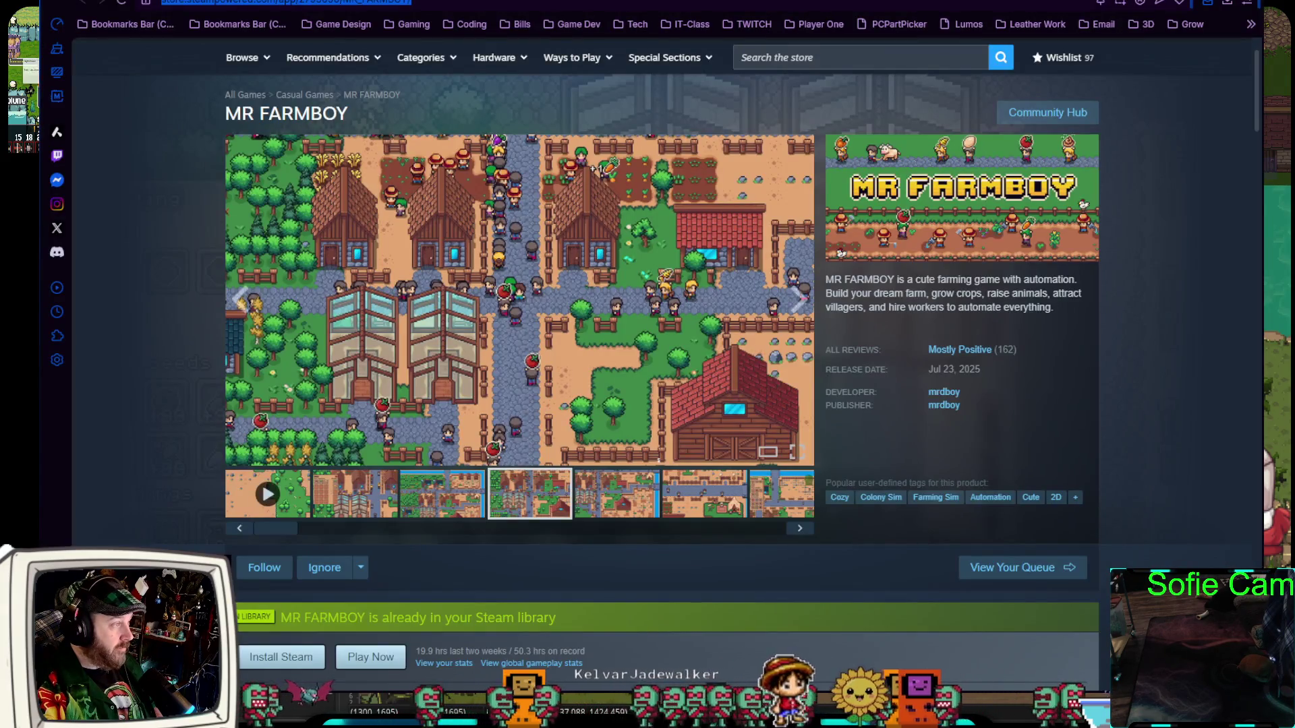
- Scroll through the Space Pew Pew itch.io page, then open a new browser tab
key(ctrl+Tab)
scroll(515, 384, down, 20)
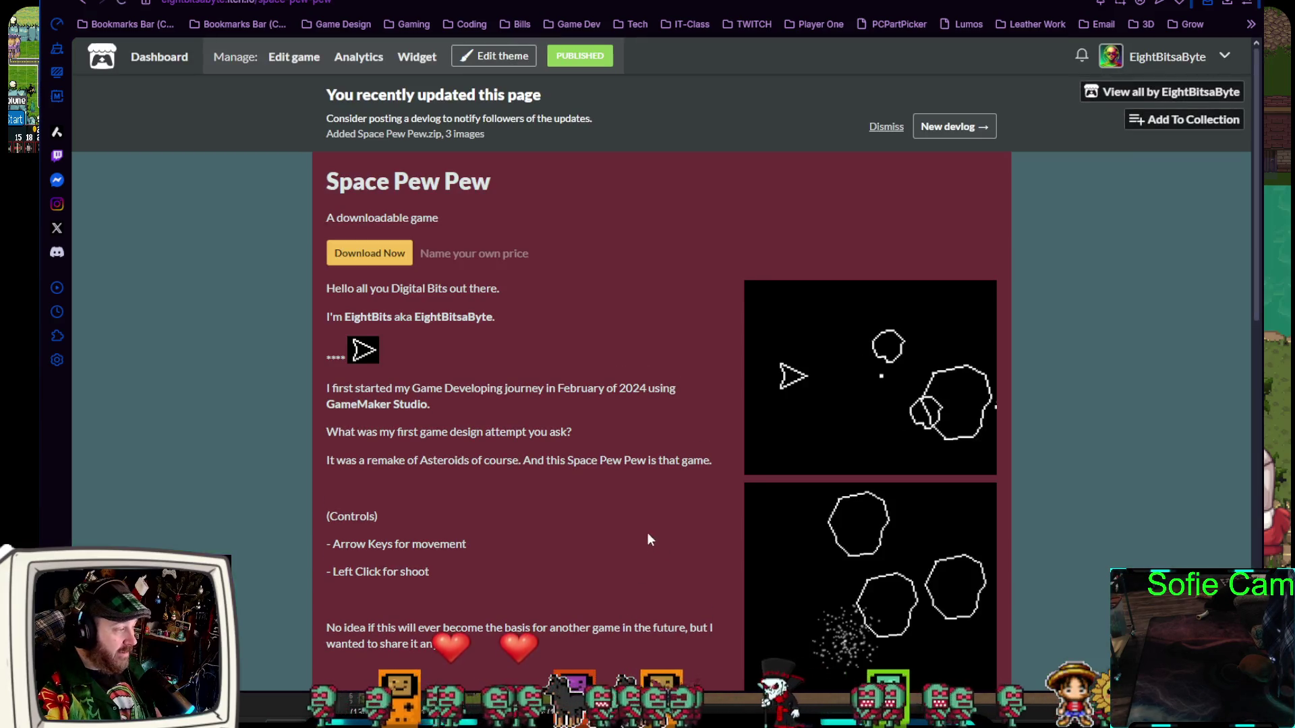
scroll(605, 465, down, 2)
scroll(605, 466, down, 3)
scroll(892, 270, up, 3)
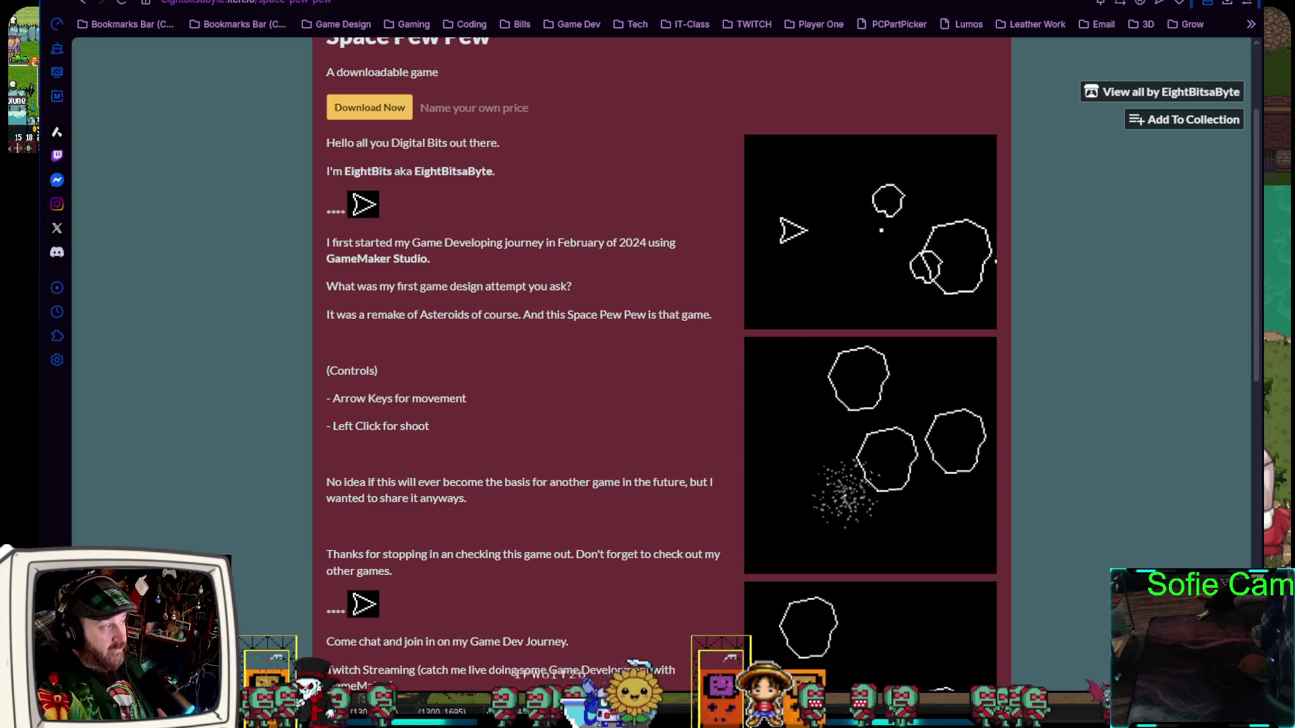
key(ctrl+t)
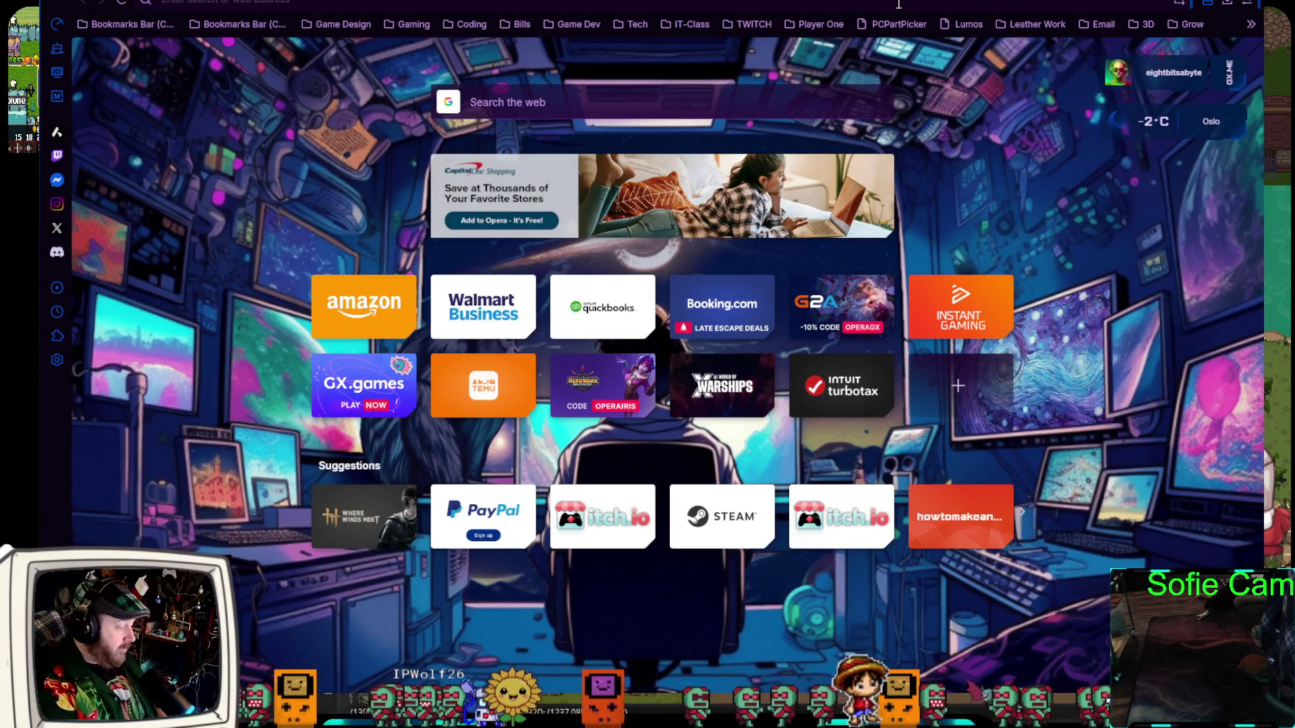
- Search for the GameMaker asteroids tutorial and select the Space Shooter tutorial page's address
text(gamemaker aster)
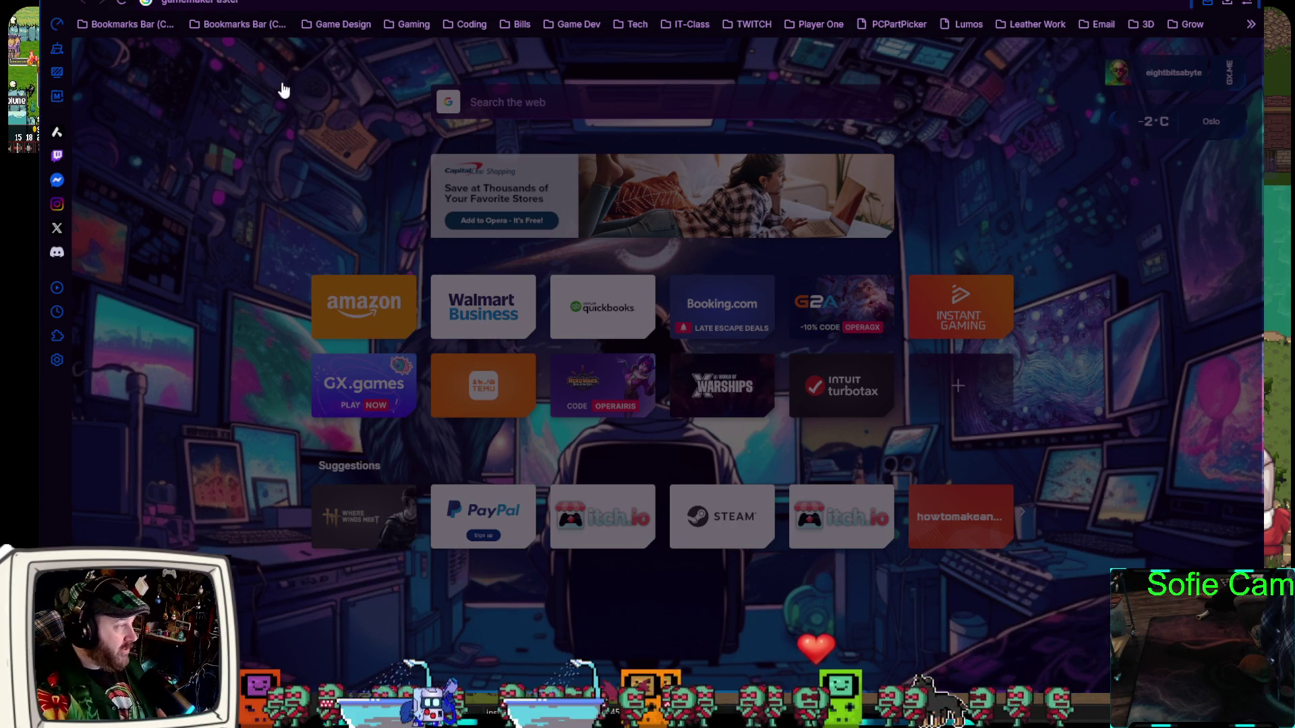
key(Return)
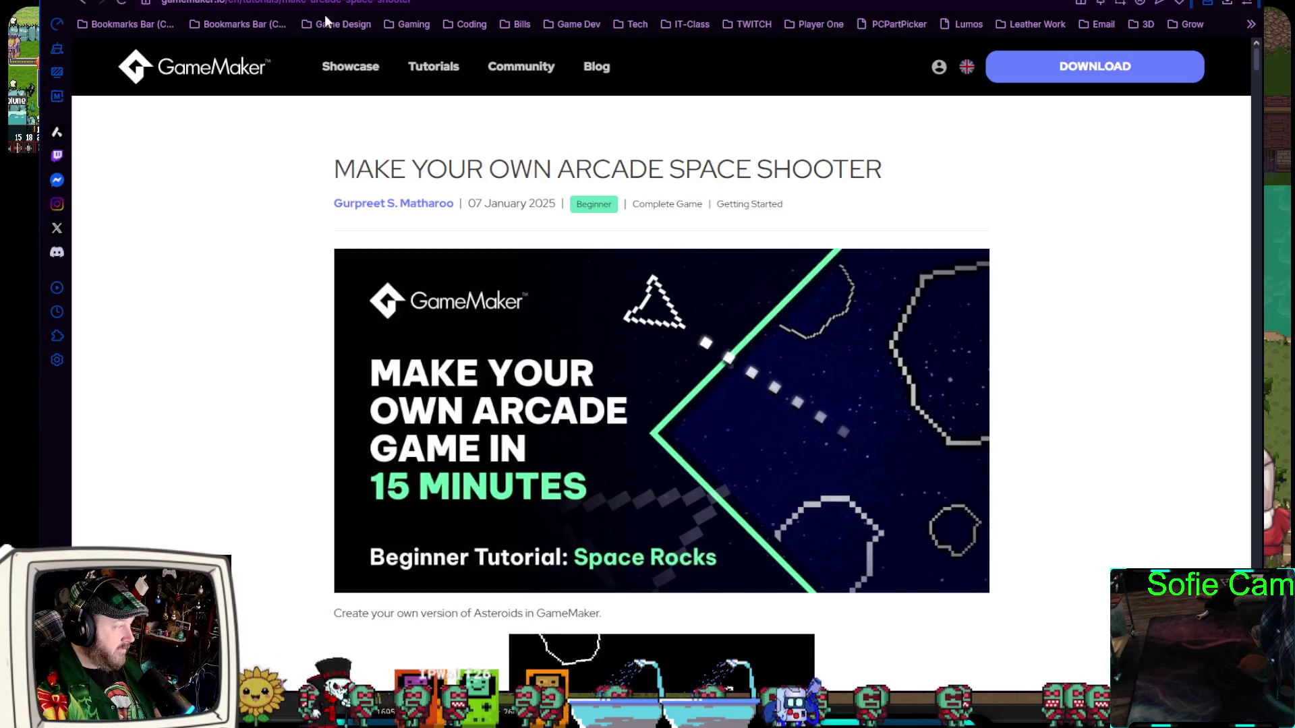
click(315, 2)
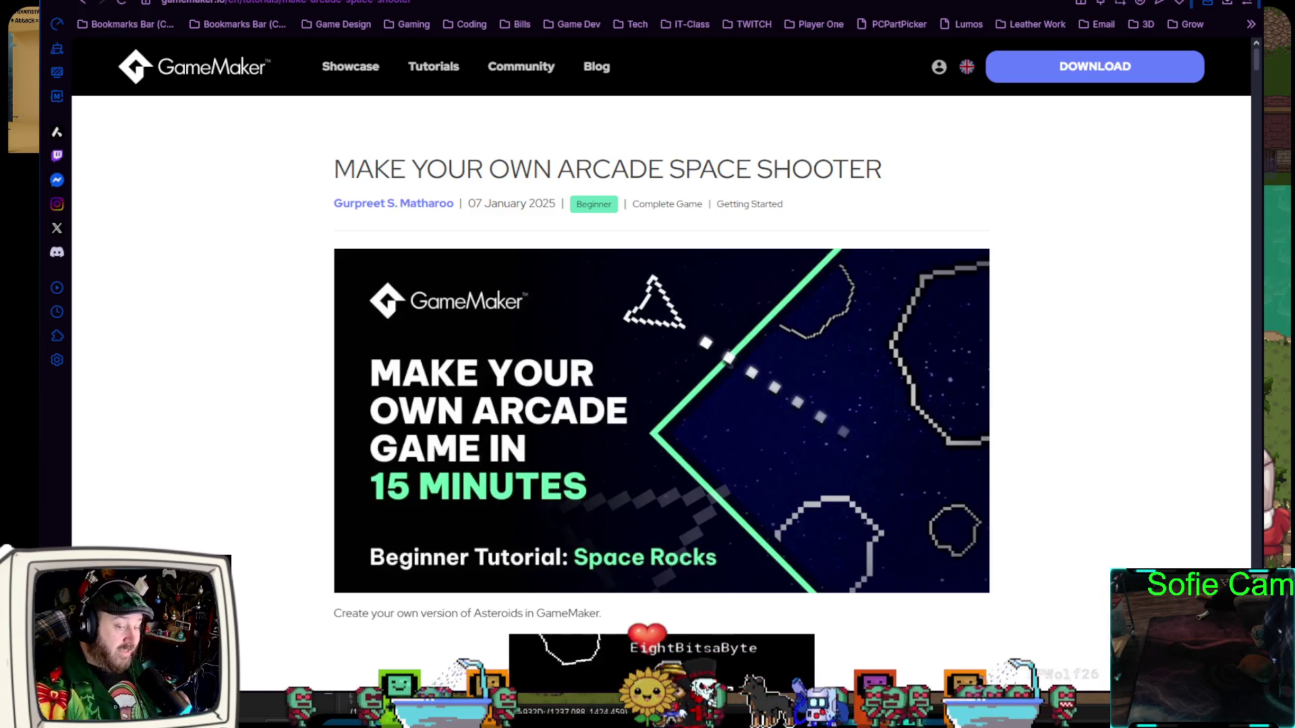
scroll(661, 364, down, 7)
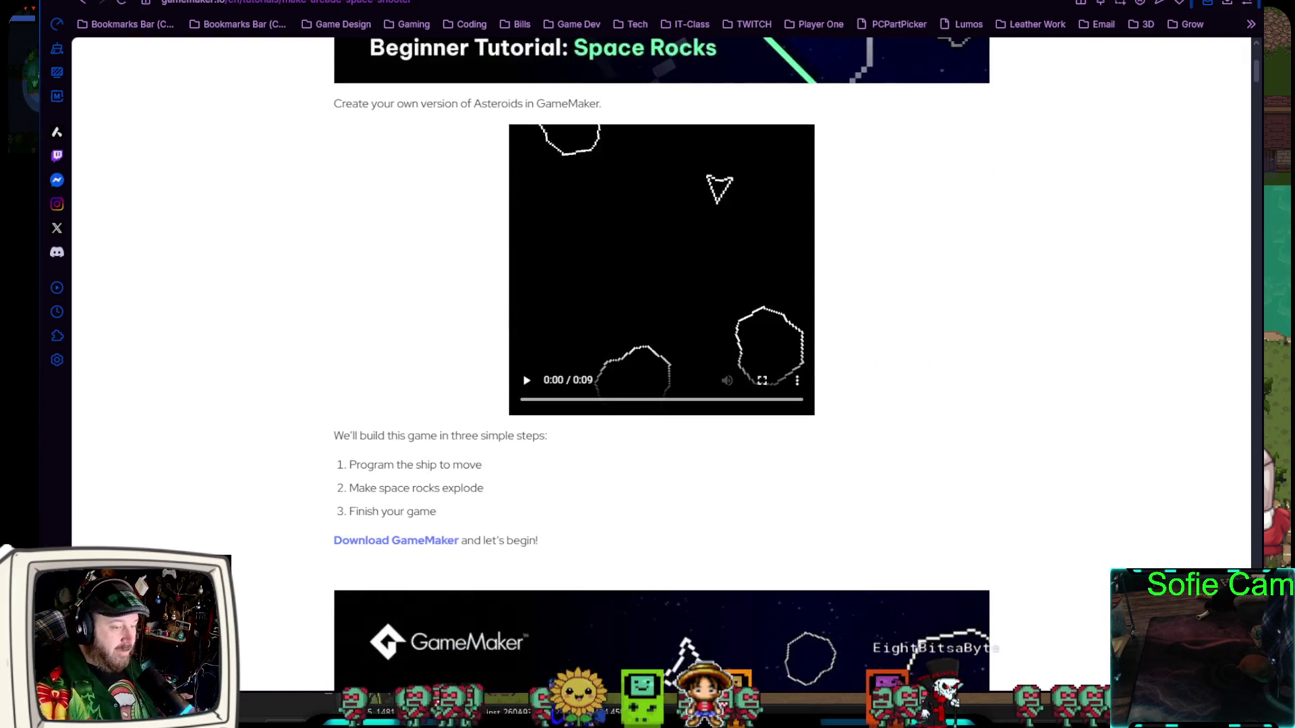
scroll(661, 364, up, 7)
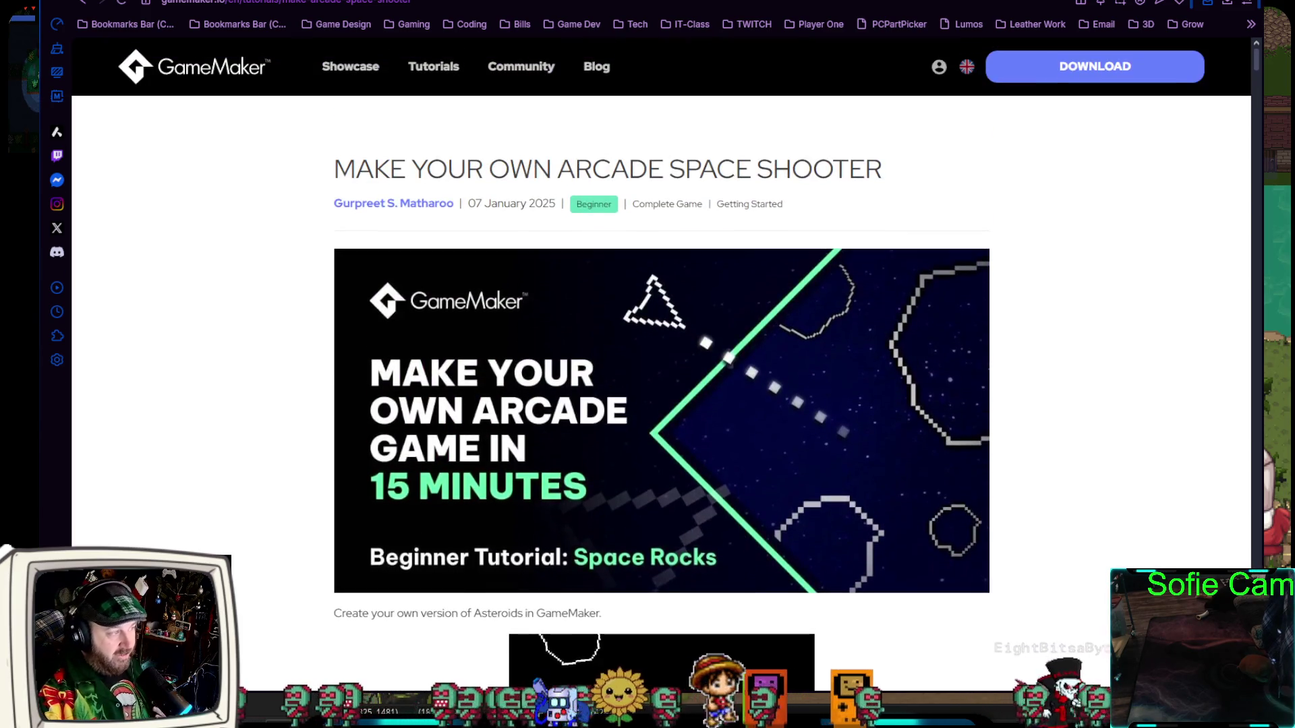
scroll(661, 364, down, 10)
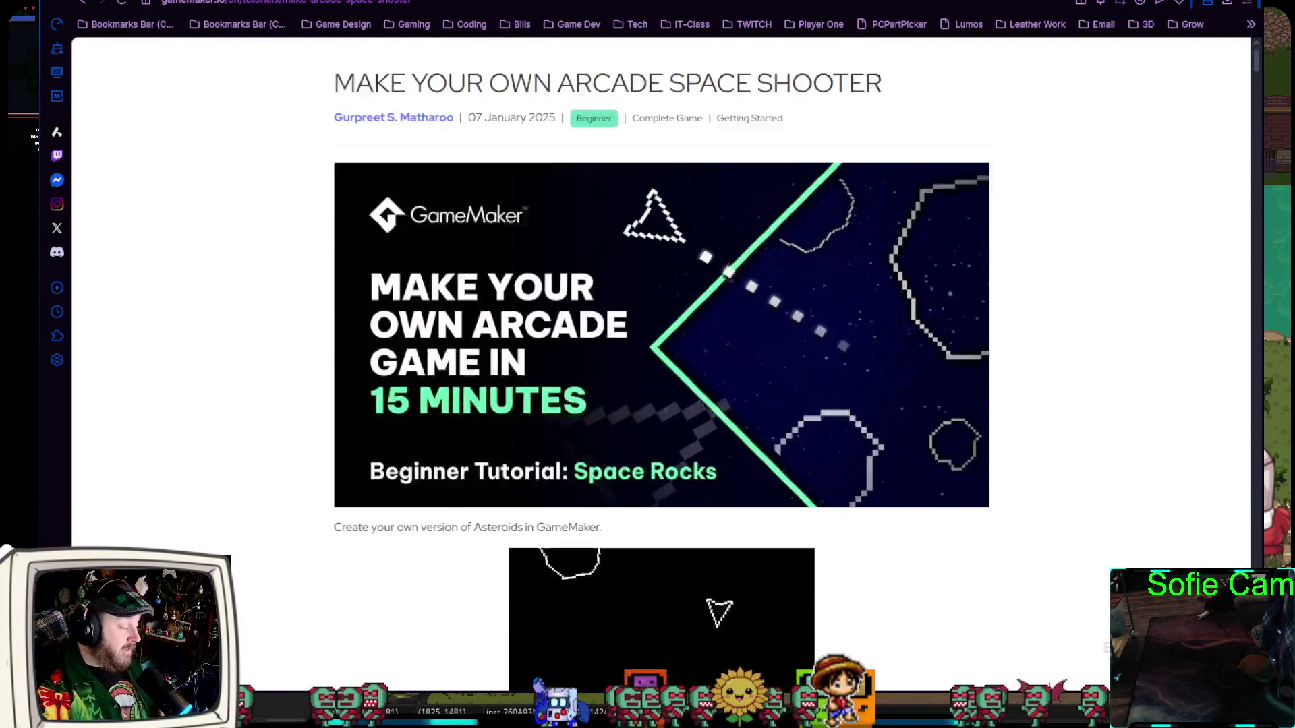
scroll(661, 364, down, 12)
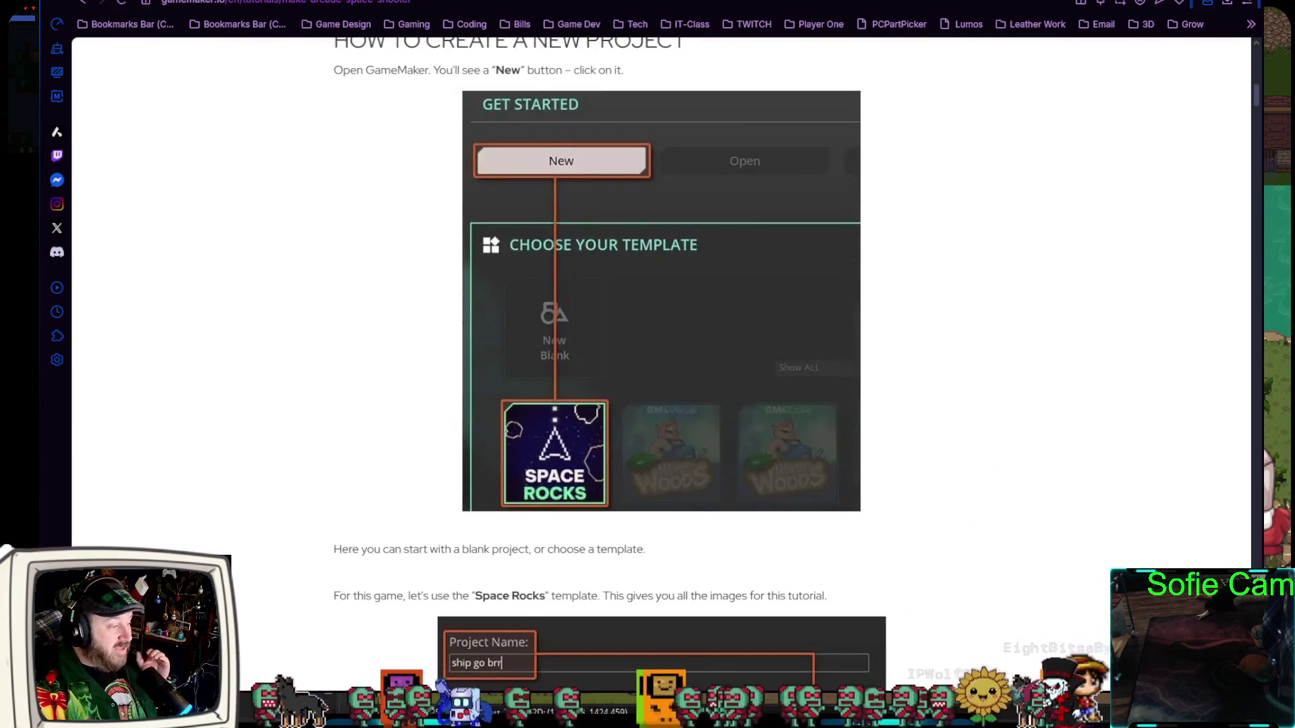
scroll(661, 365, down, 16)
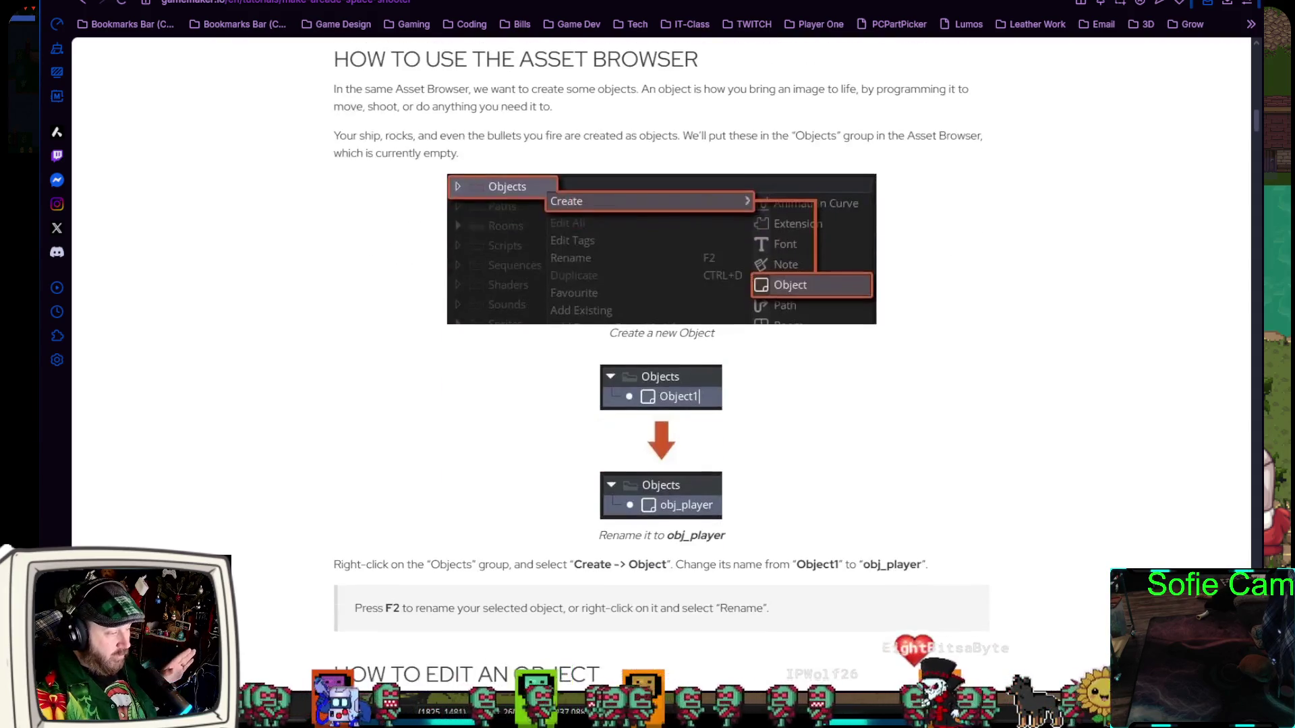
scroll(661, 364, down, 9)
scroll(661, 364, down, 5)
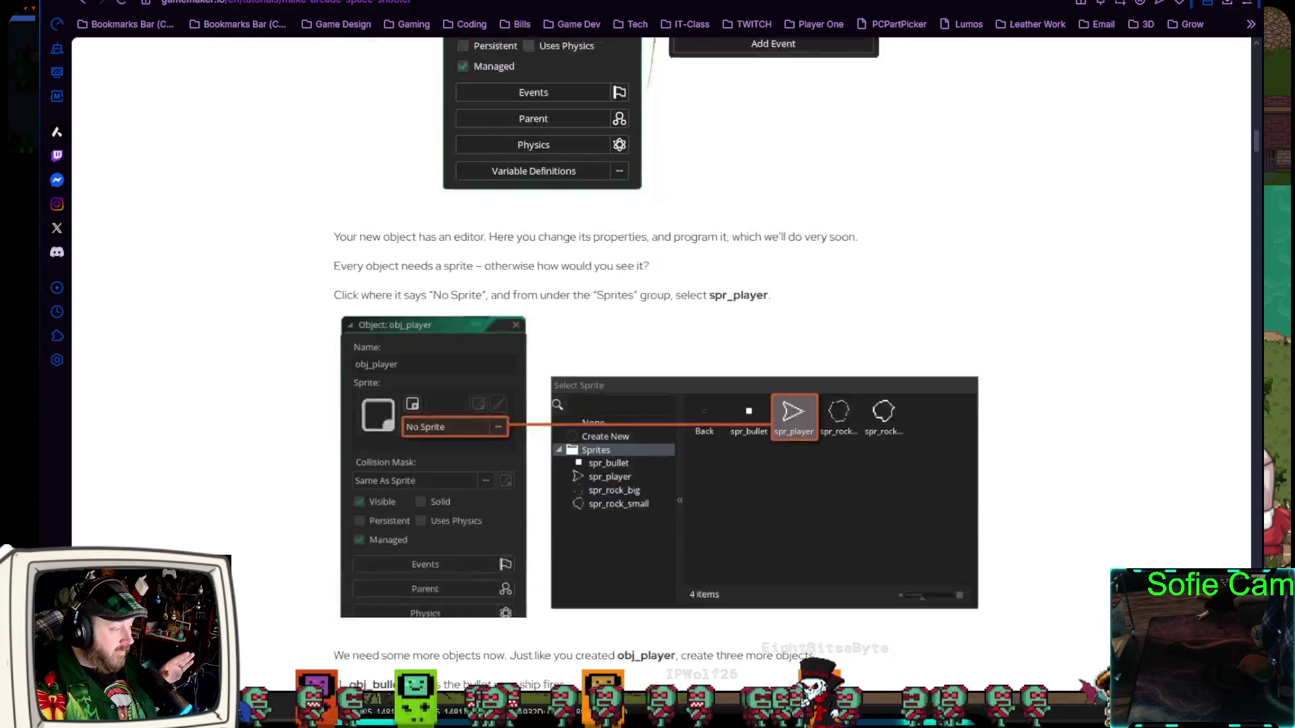
scroll(661, 364, down, 18)
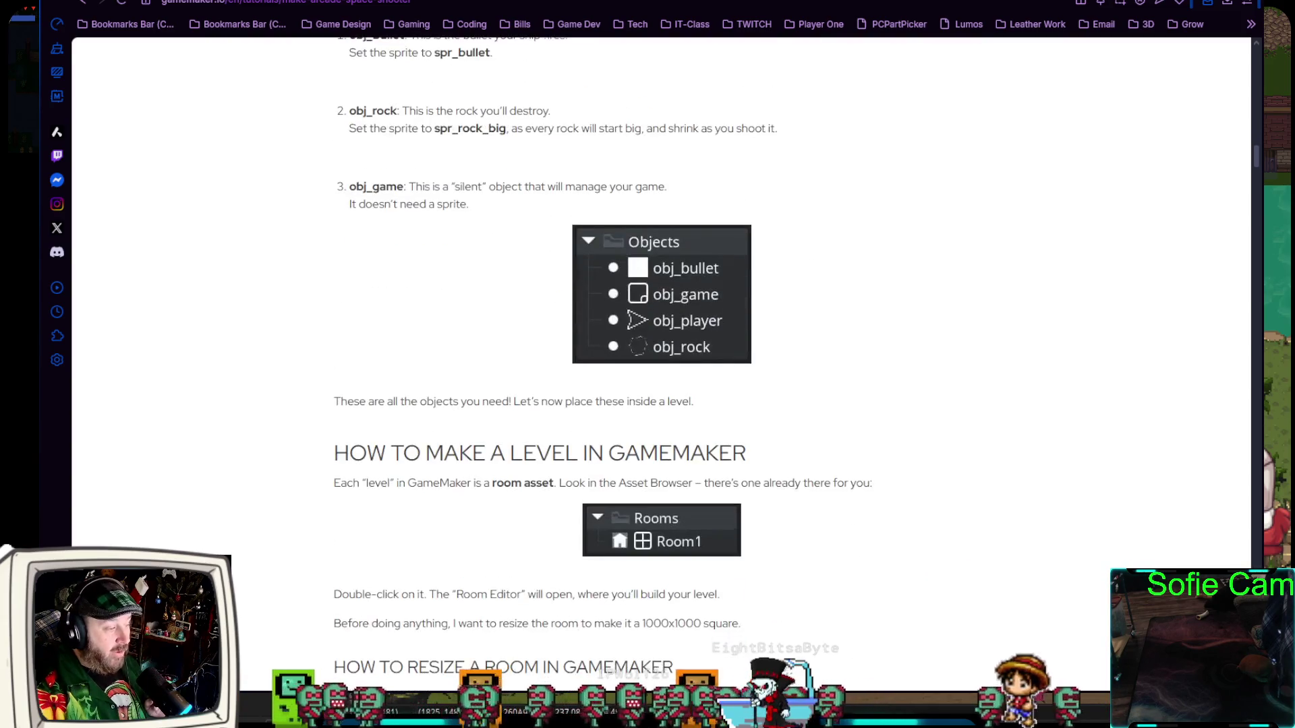
scroll(661, 365, down, 4)
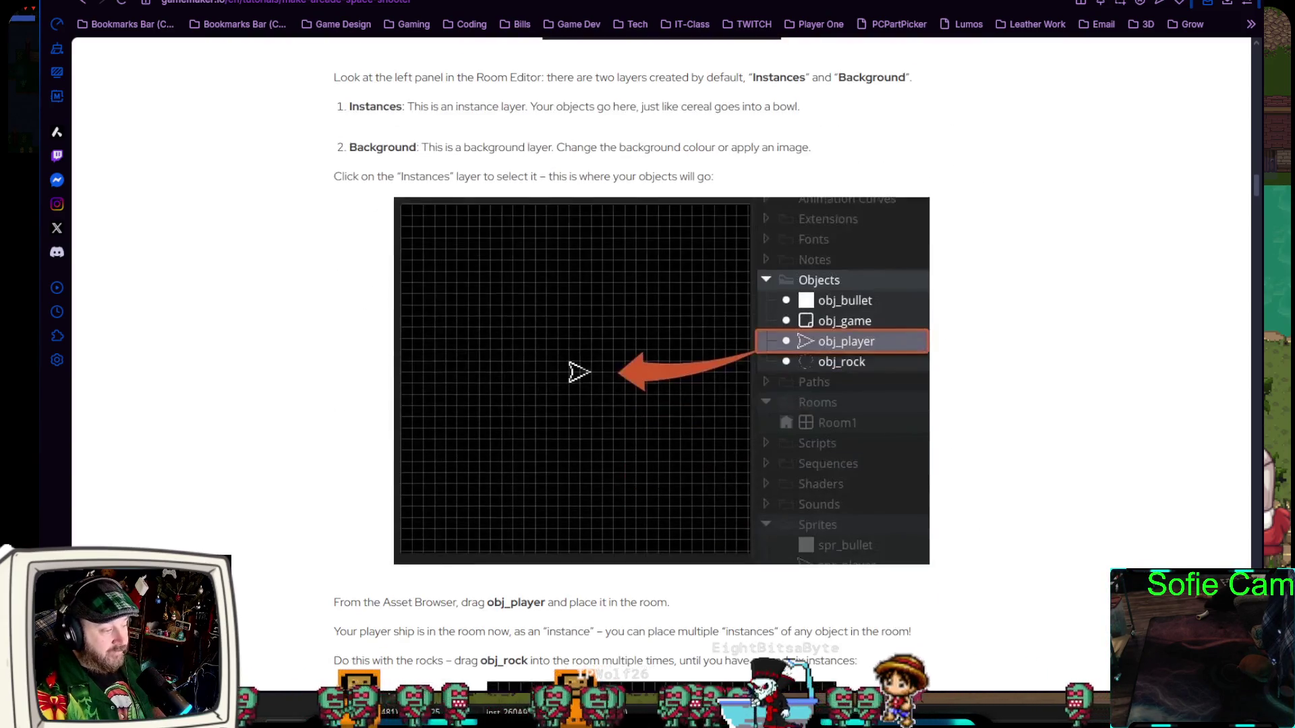
scroll(661, 364, down, 15)
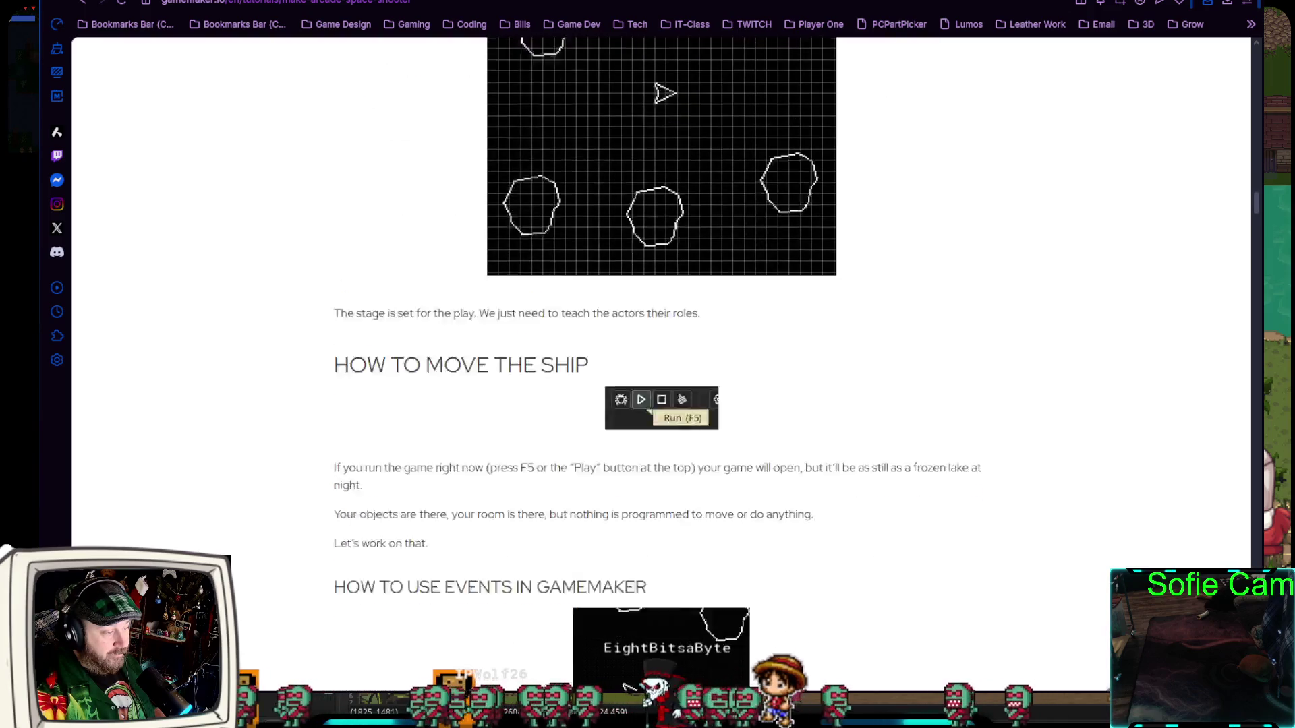
scroll(661, 364, down, 15)
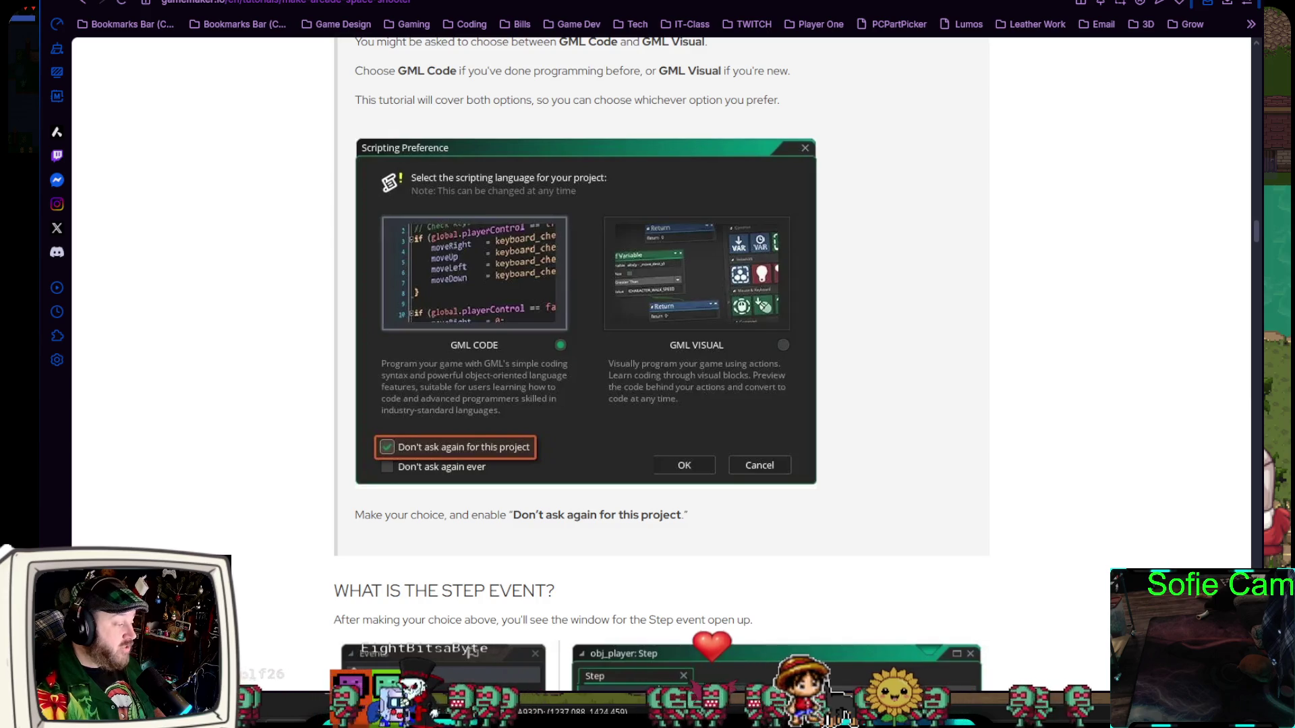
scroll(661, 364, down, 4)
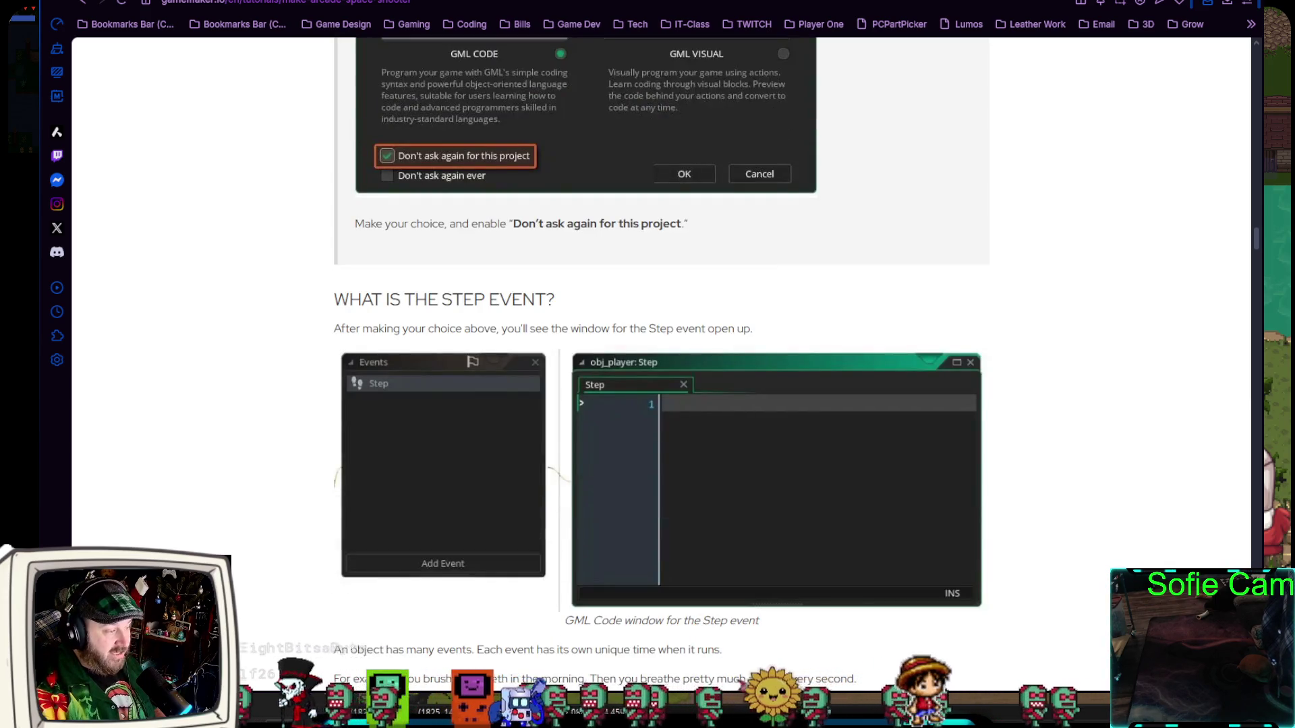
scroll(661, 364, up, 5)
scroll(661, 364, up, 6)
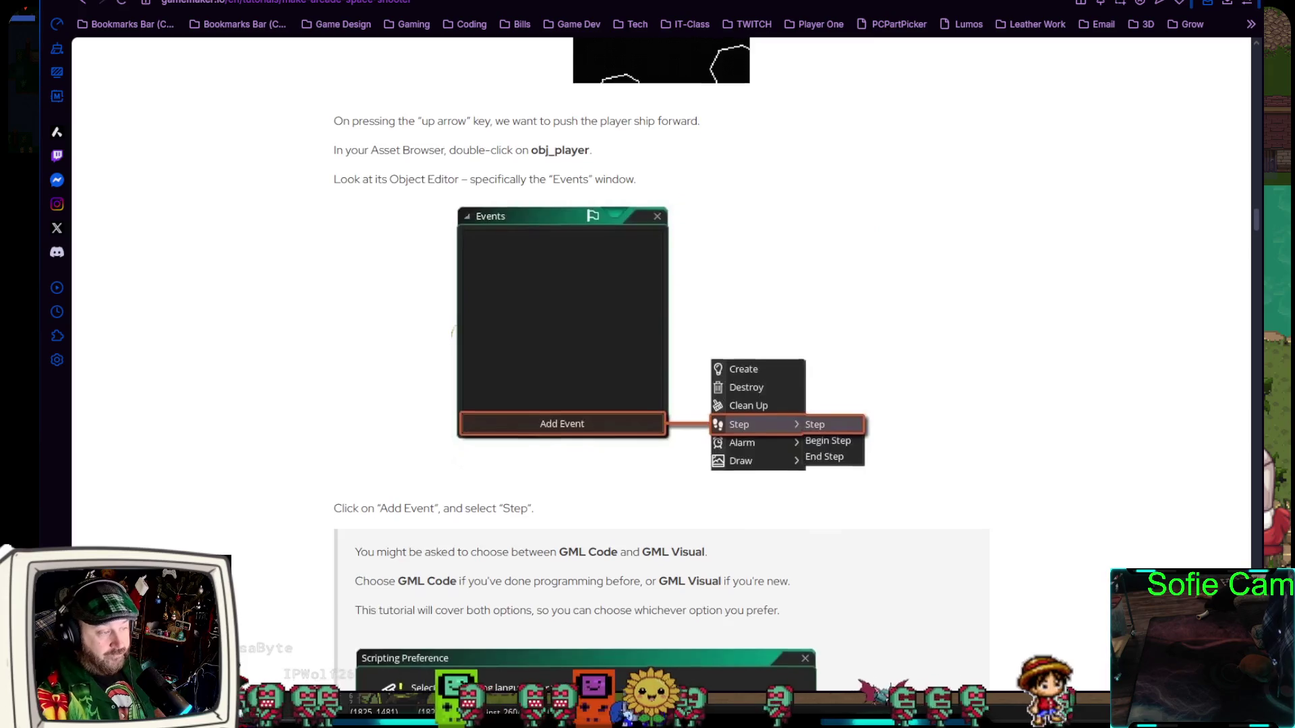
scroll(661, 364, up, 6)
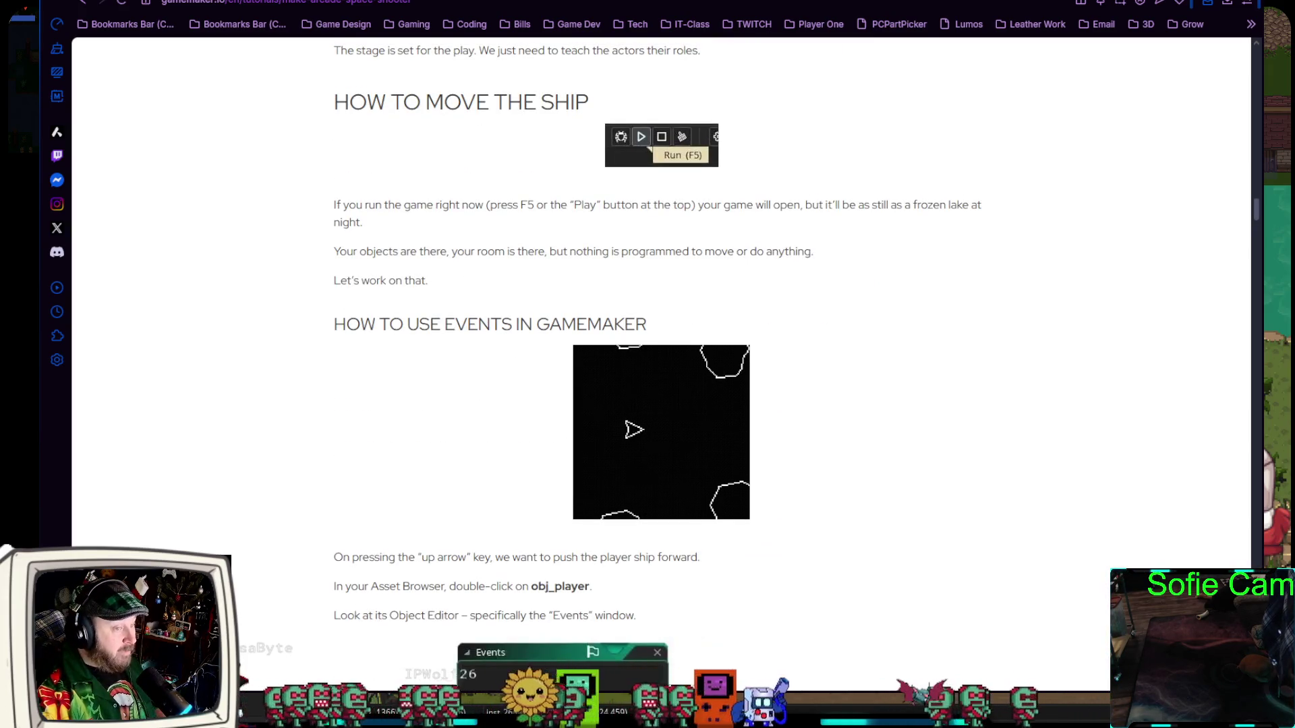
drag(1256, 209, 1245, 70)
key(alt+Tab)
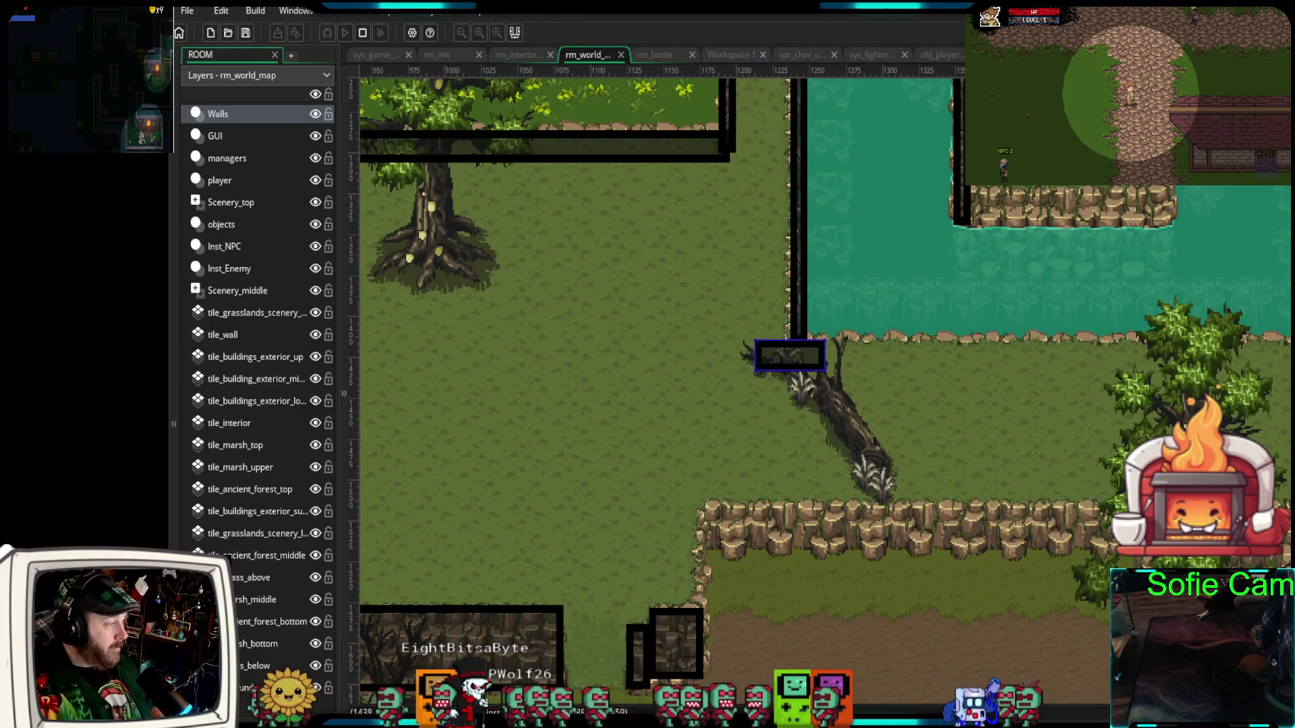
- Drag out a copy of the wall instance beside the fallen log for the diagonal wall
mouse_move(806, 368)
mouse_down()
mouse_move(860, 422)
mouse_move(868, 407)
mouse_move(907, 404)
mouse_move(877, 440)
mouse_move(843, 437)
mouse_up()
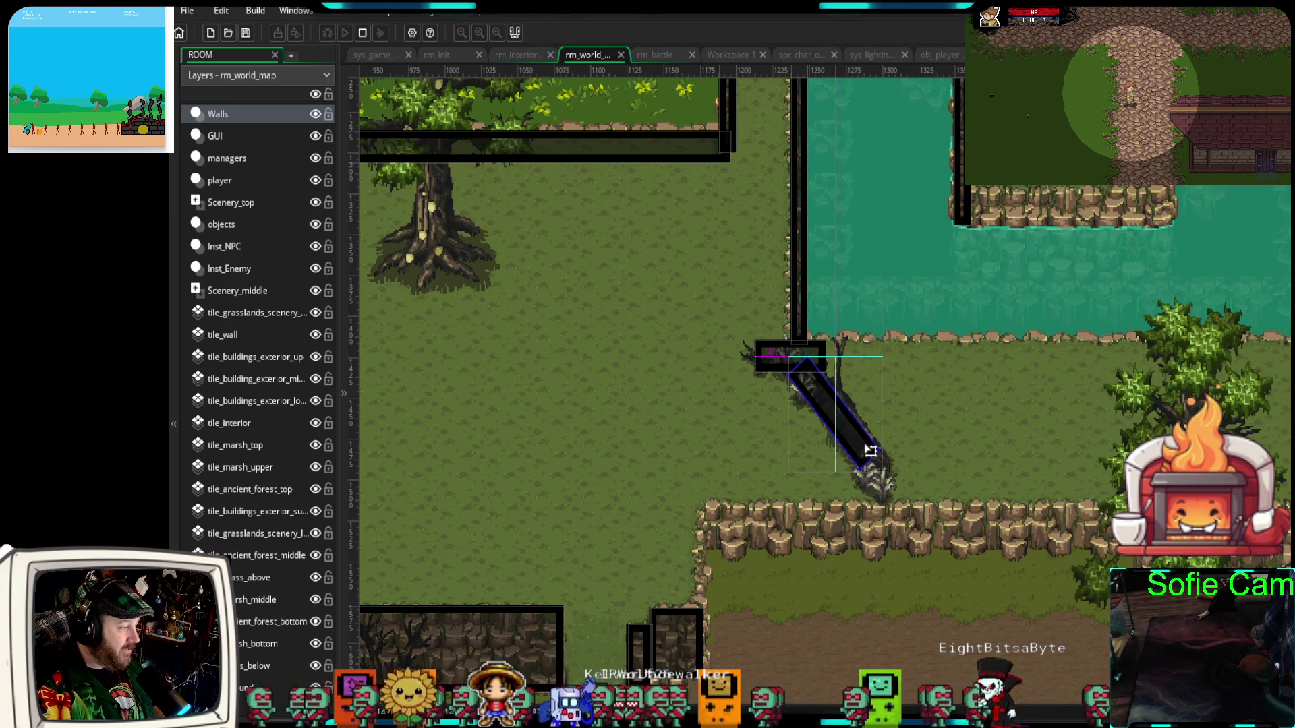
- Stretch the log wall to the cliff edge and lay a horizontal wall copy on the rock ledge's left end
drag(866, 466, 879, 516)
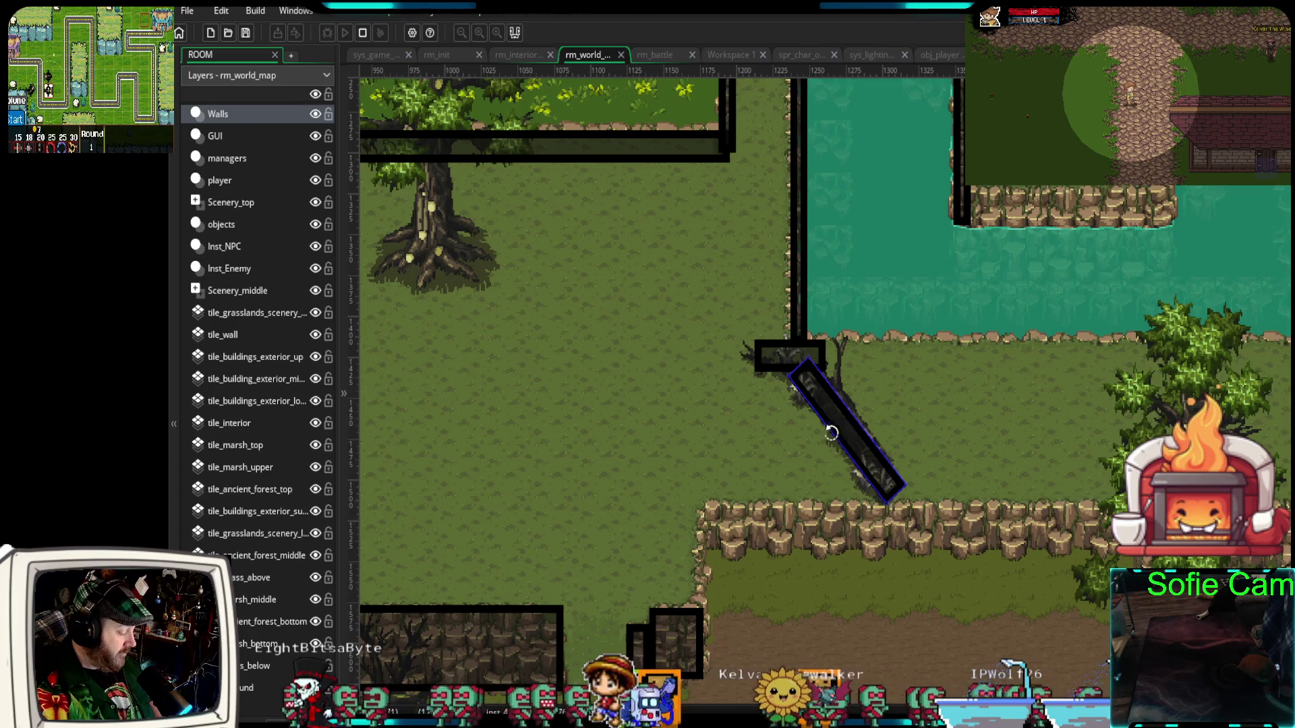
mouse_move(826, 432)
mouse_down()
mouse_move(855, 436)
mouse_move(748, 523)
mouse_move(738, 552)
mouse_up()
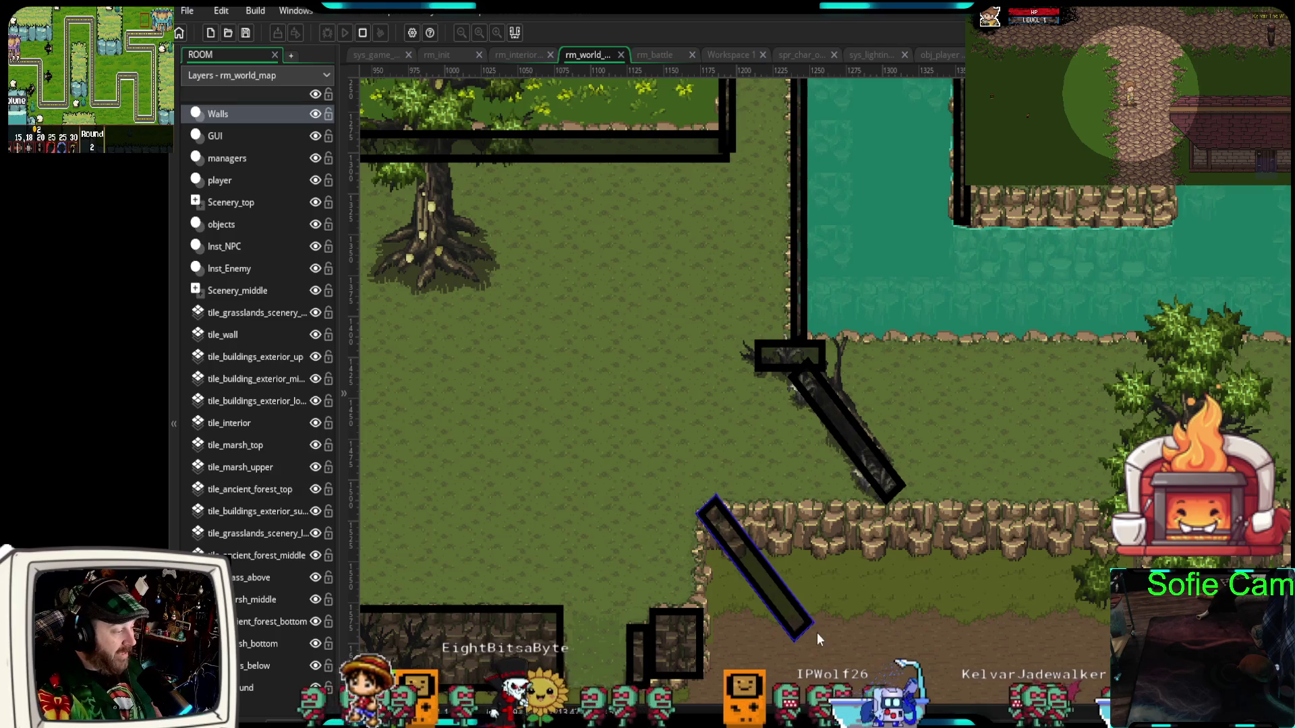
drag(815, 634, 868, 558)
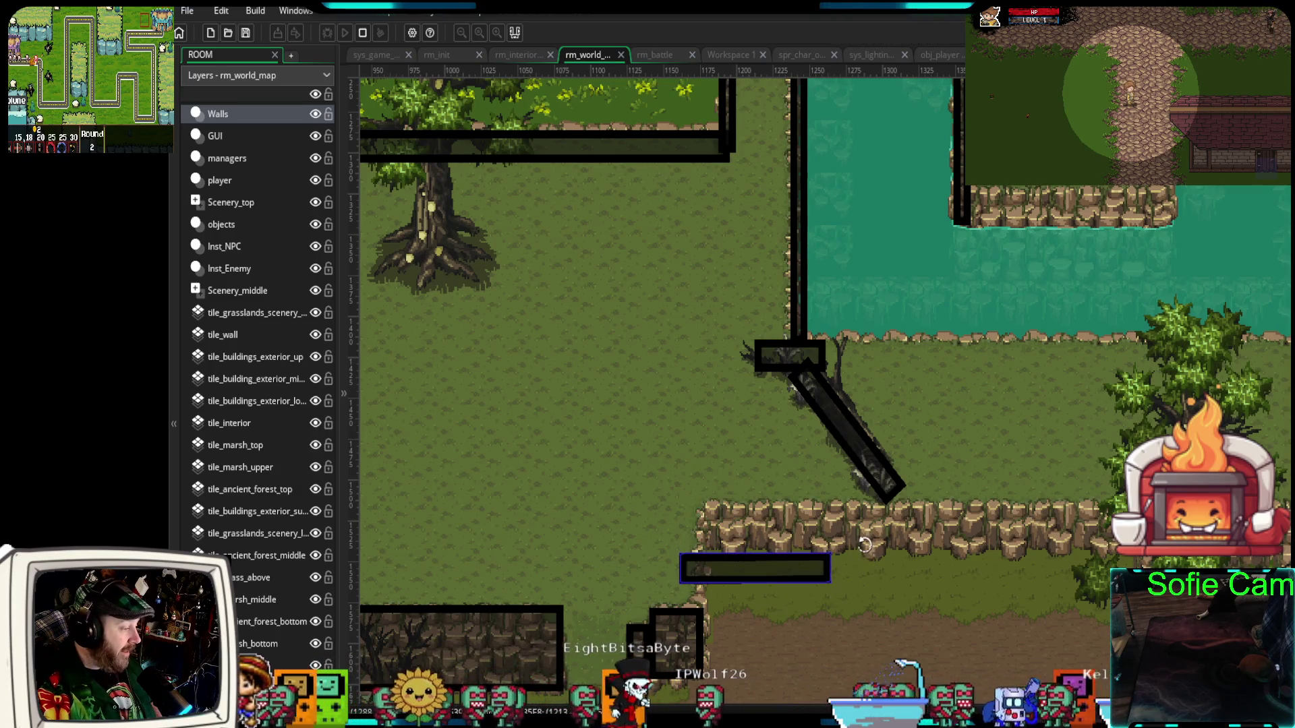
mouse_move(780, 573)
mouse_down()
mouse_move(794, 521)
mouse_move(794, 555)
mouse_up()
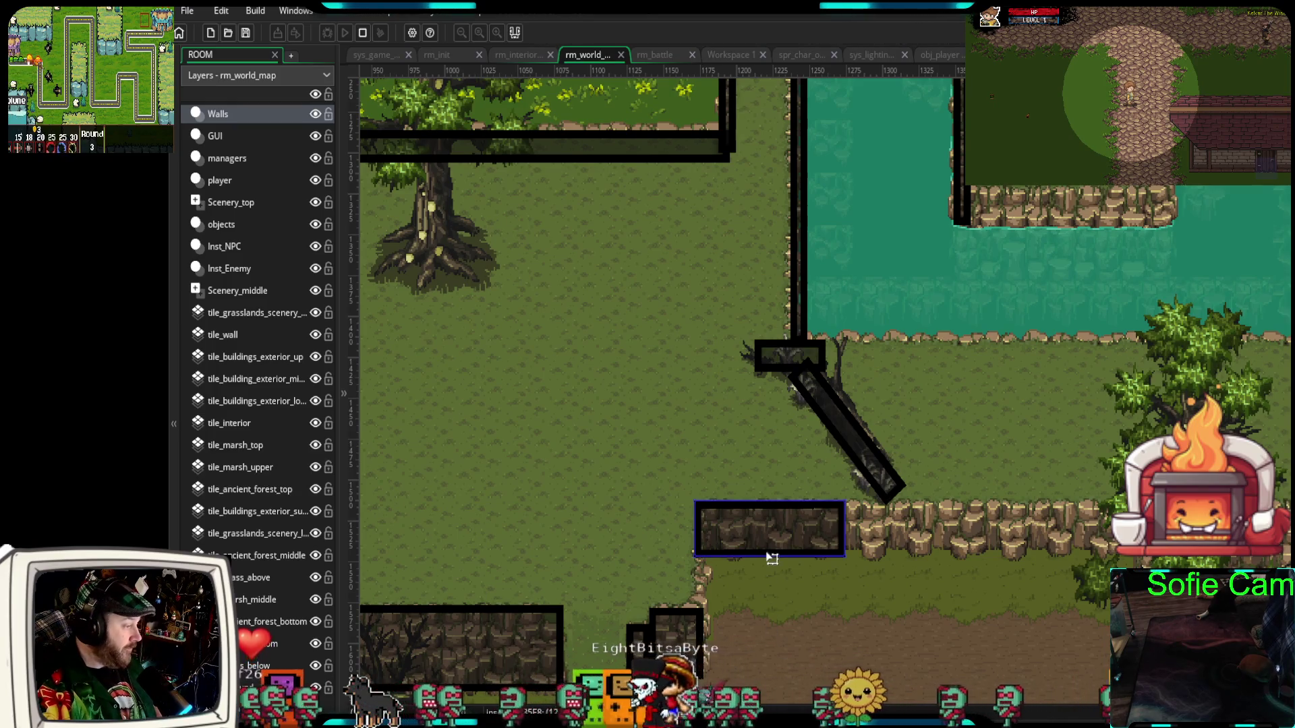
- Copy the narrow wall piece into the gap below the ledge
click(678, 649)
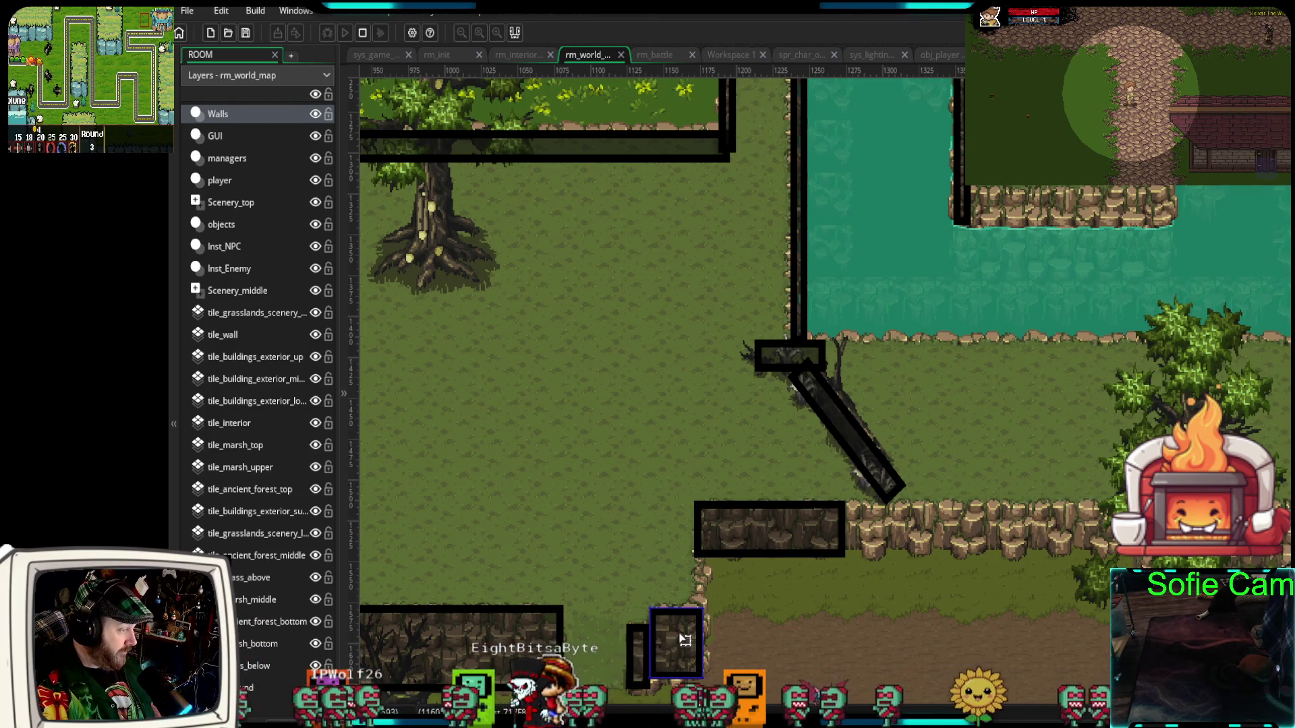
click(639, 664)
mouse_move(645, 665)
mouse_down()
mouse_move(668, 153)
mouse_move(739, 627)
mouse_move(695, 658)
mouse_move(705, 594)
mouse_move(706, 611)
mouse_up()
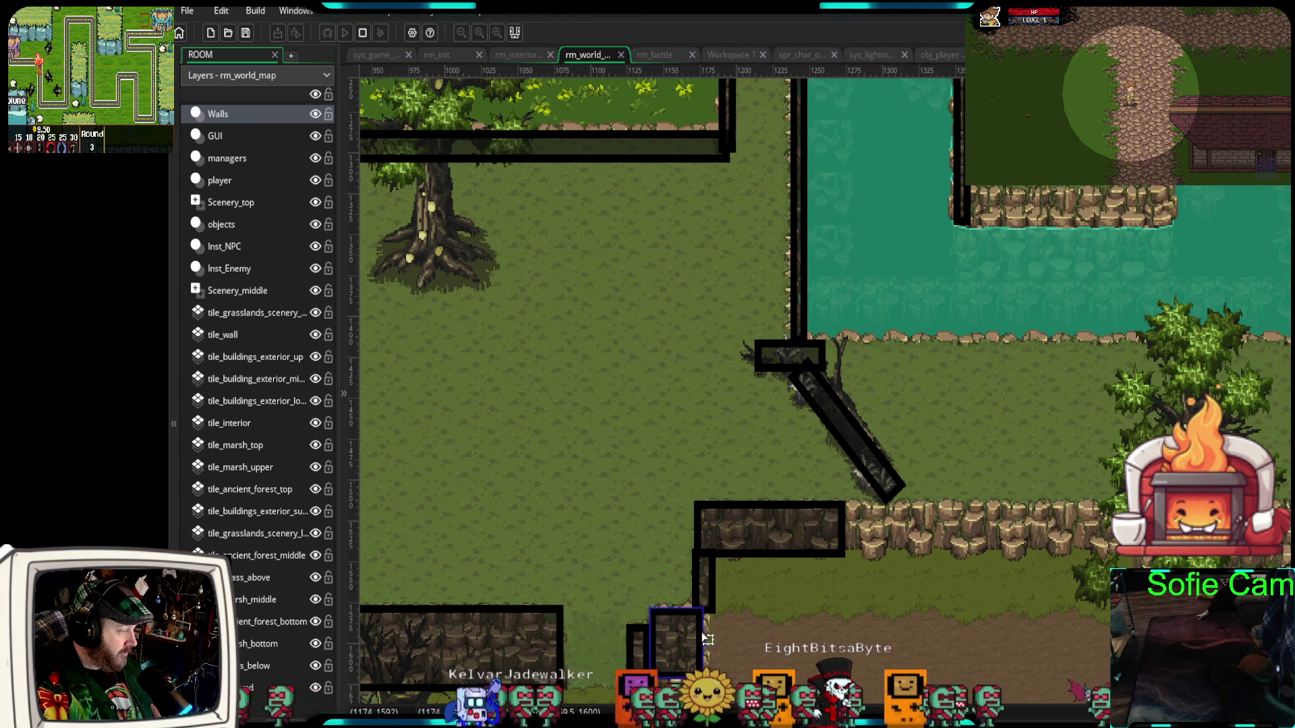
- Widen the ledge wall rightward across the whole rock ledge
click(696, 638)
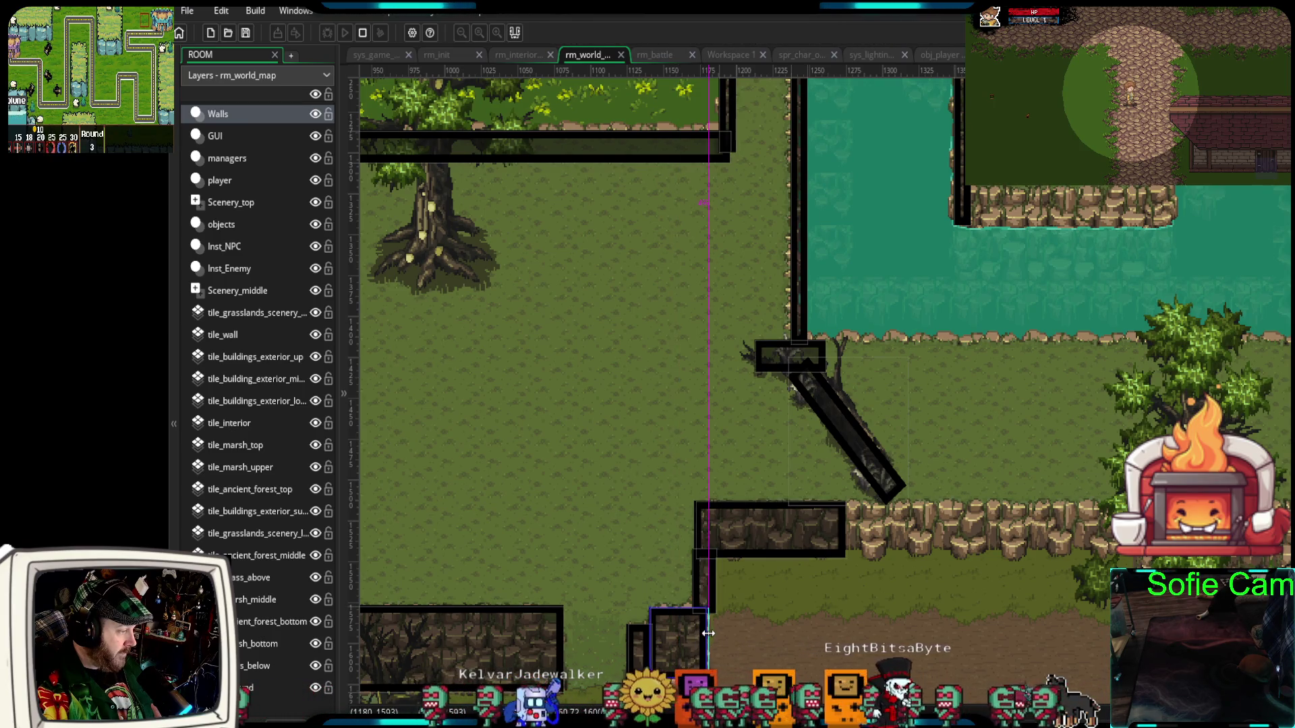
click(802, 548)
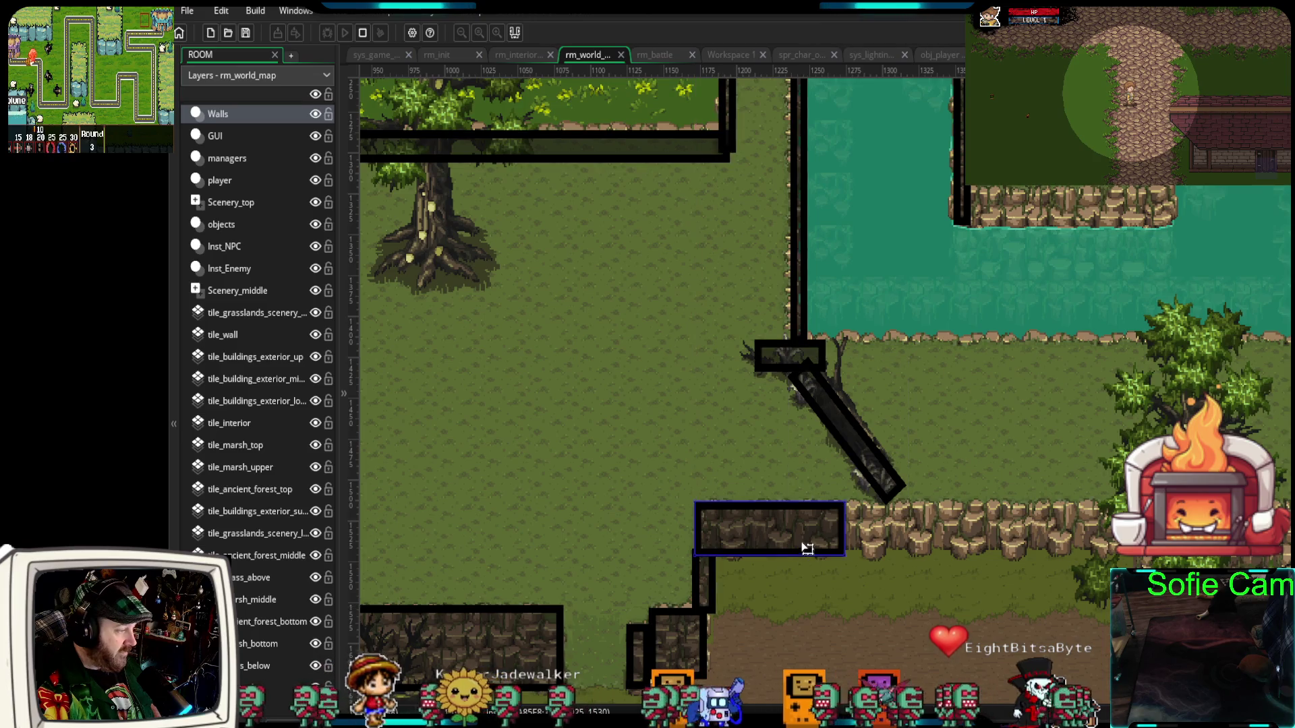
drag(844, 526, 1092, 535)
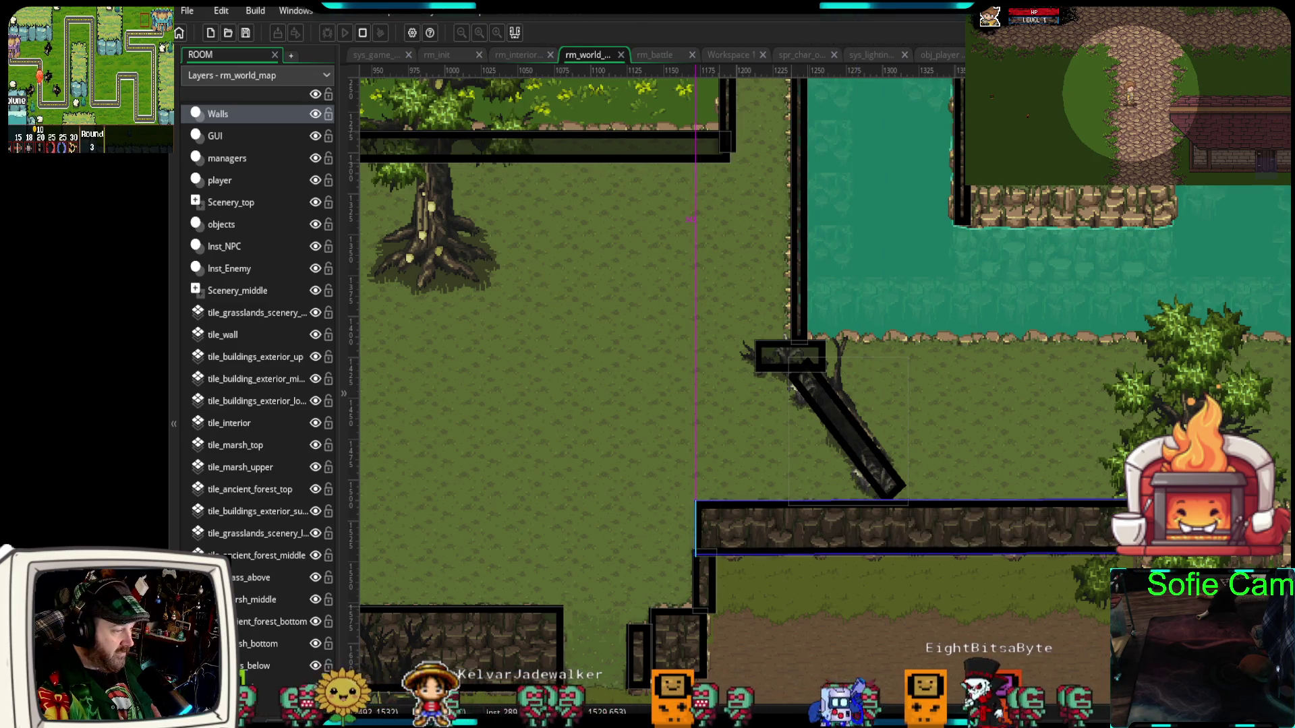
click(928, 592)
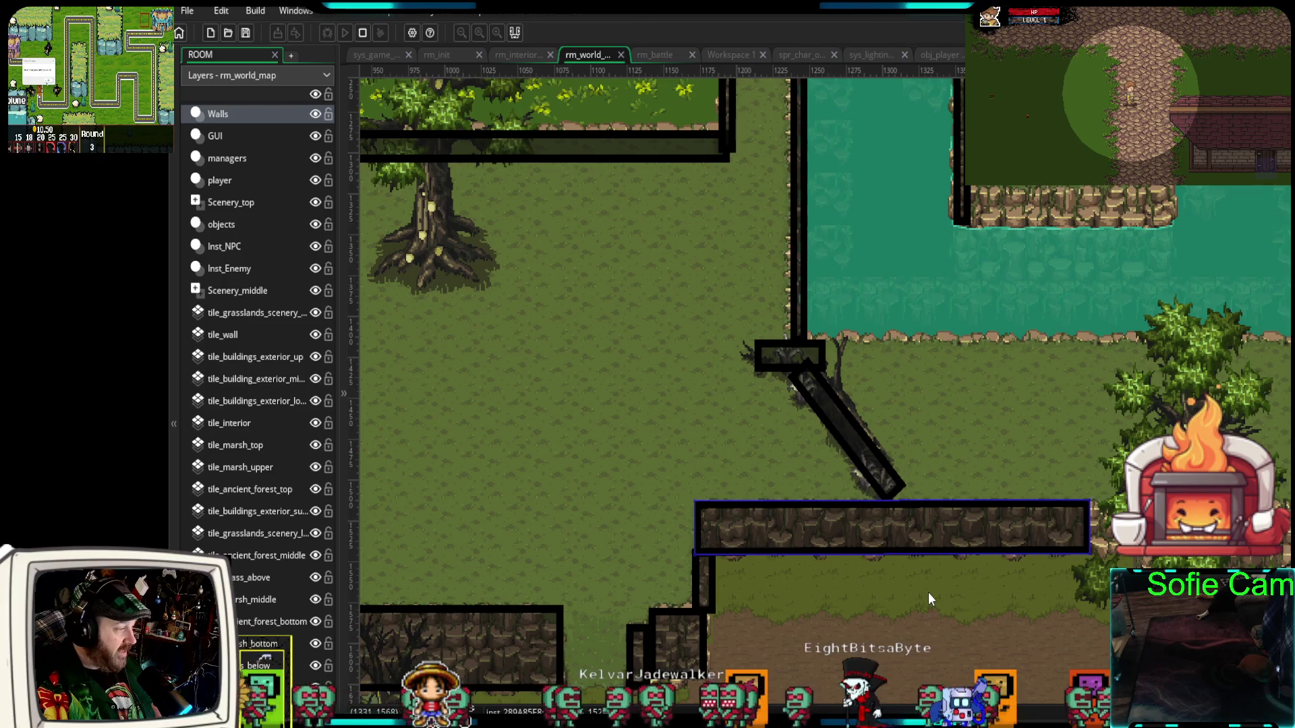
scroll(908, 630, down, 5)
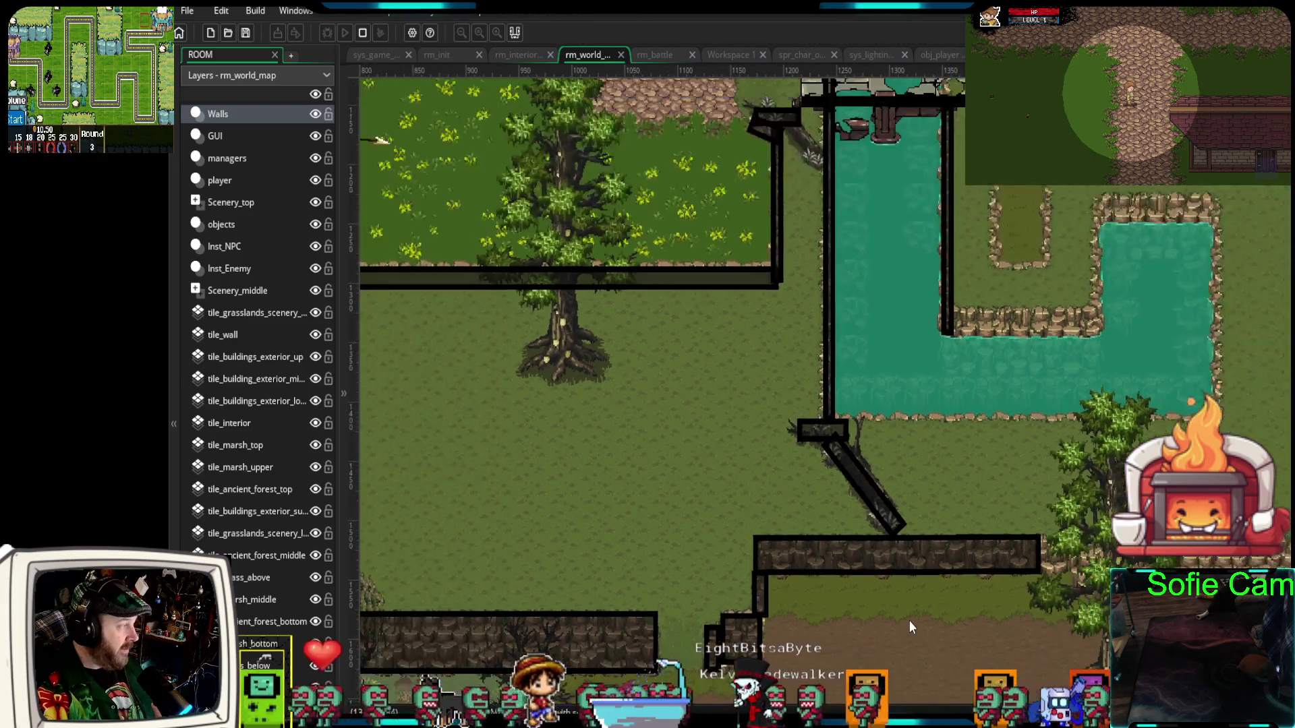
- Hide the Walls layer and look over the uncovered fallen log, bridge and stone ledges
scroll(858, 376, up, 8)
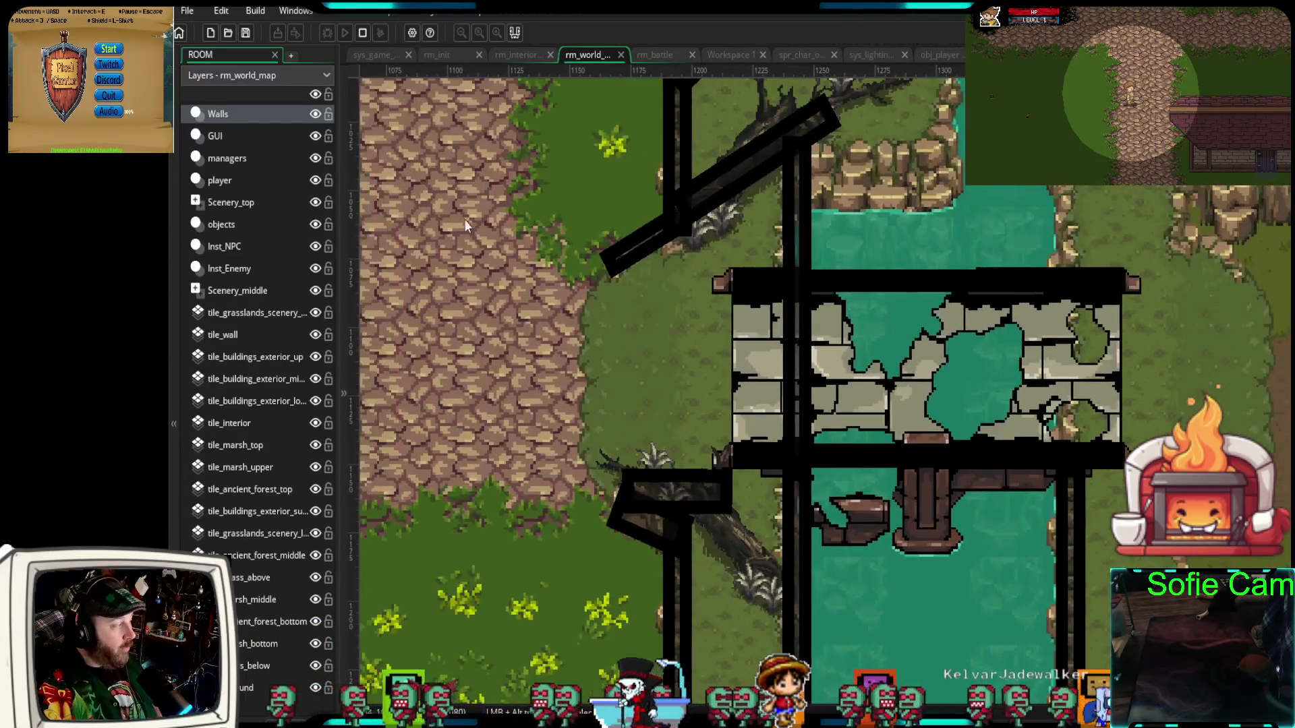
click(315, 114)
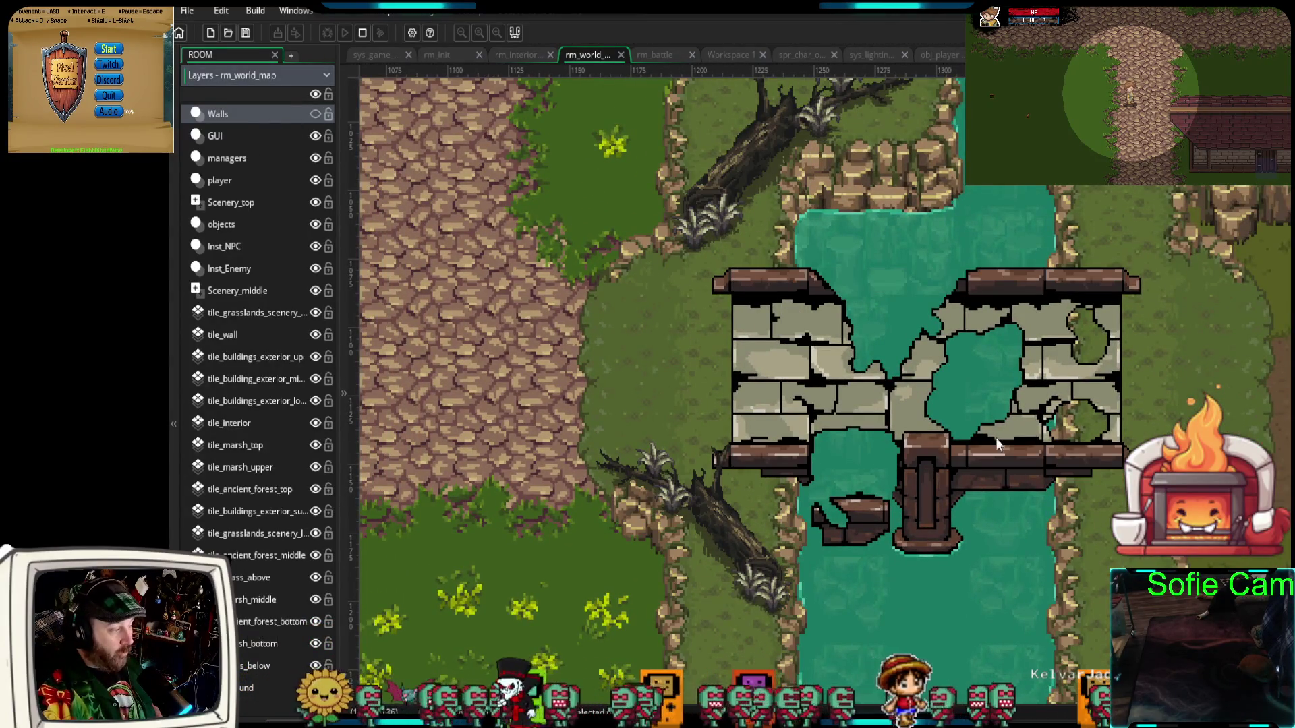
scroll(875, 508, down, 3)
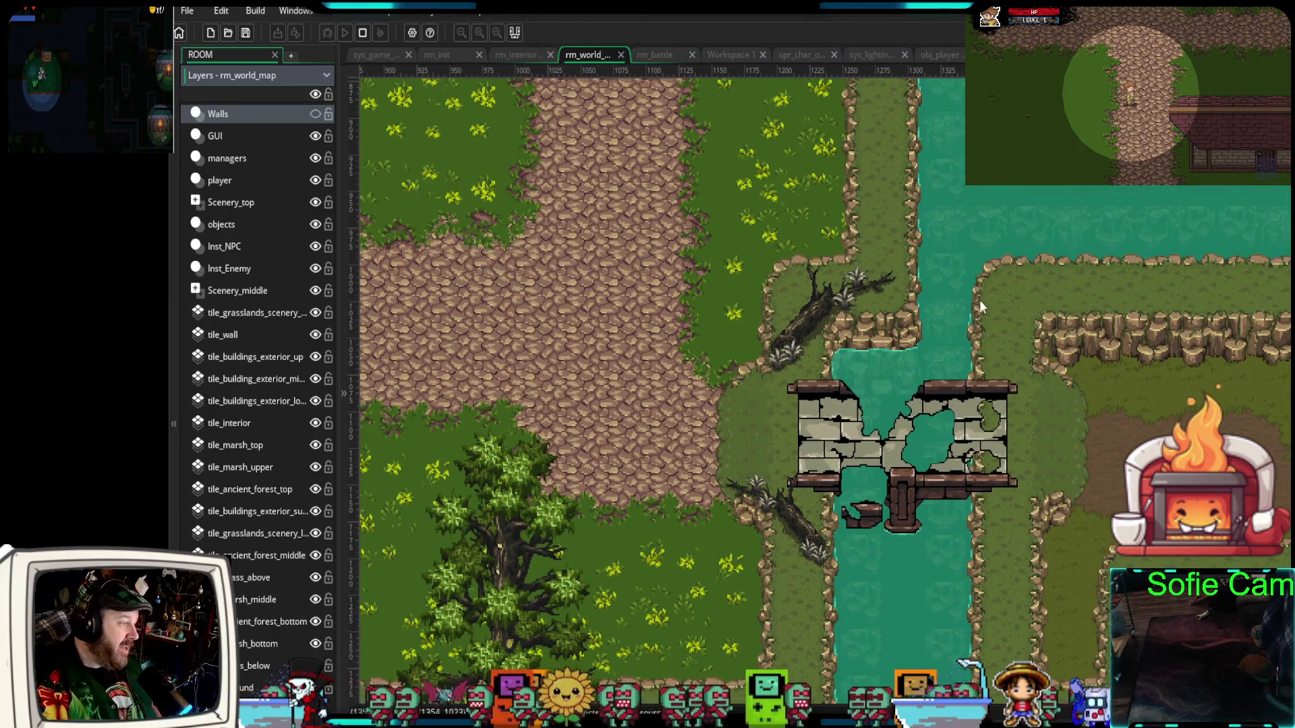
scroll(980, 307, up, 5)
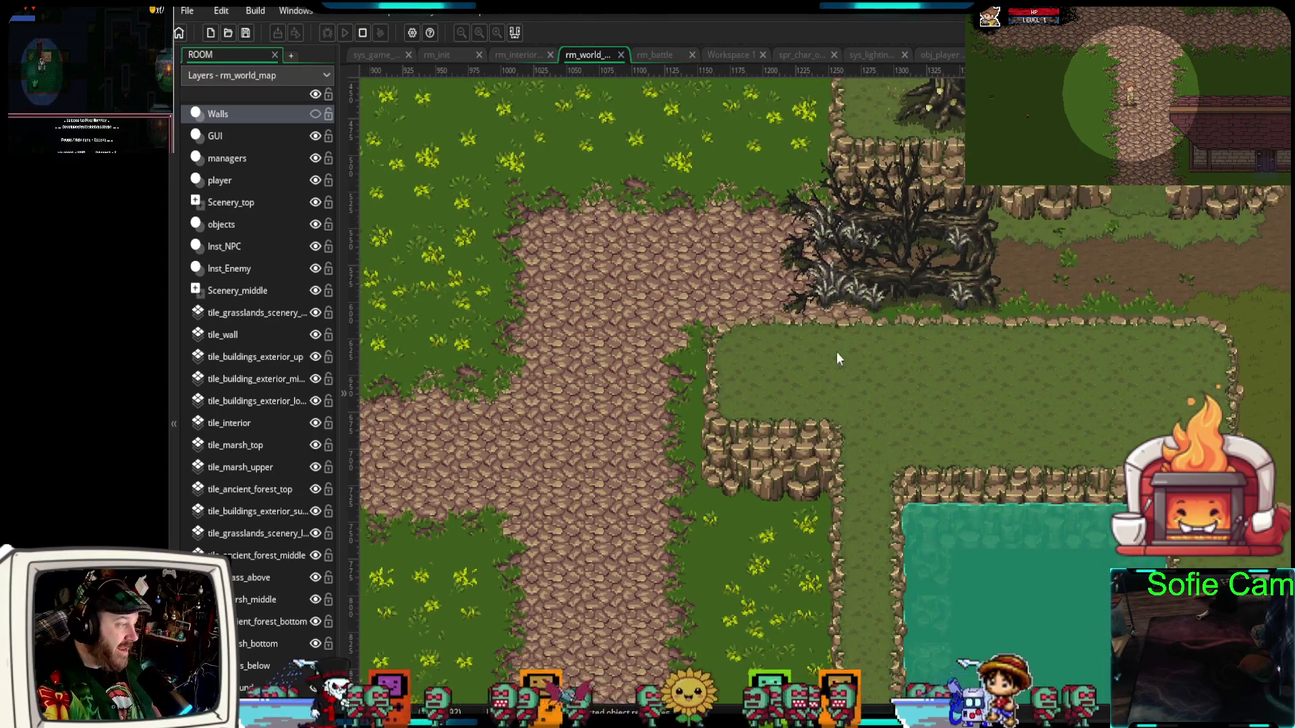
scroll(972, 513, down, 5)
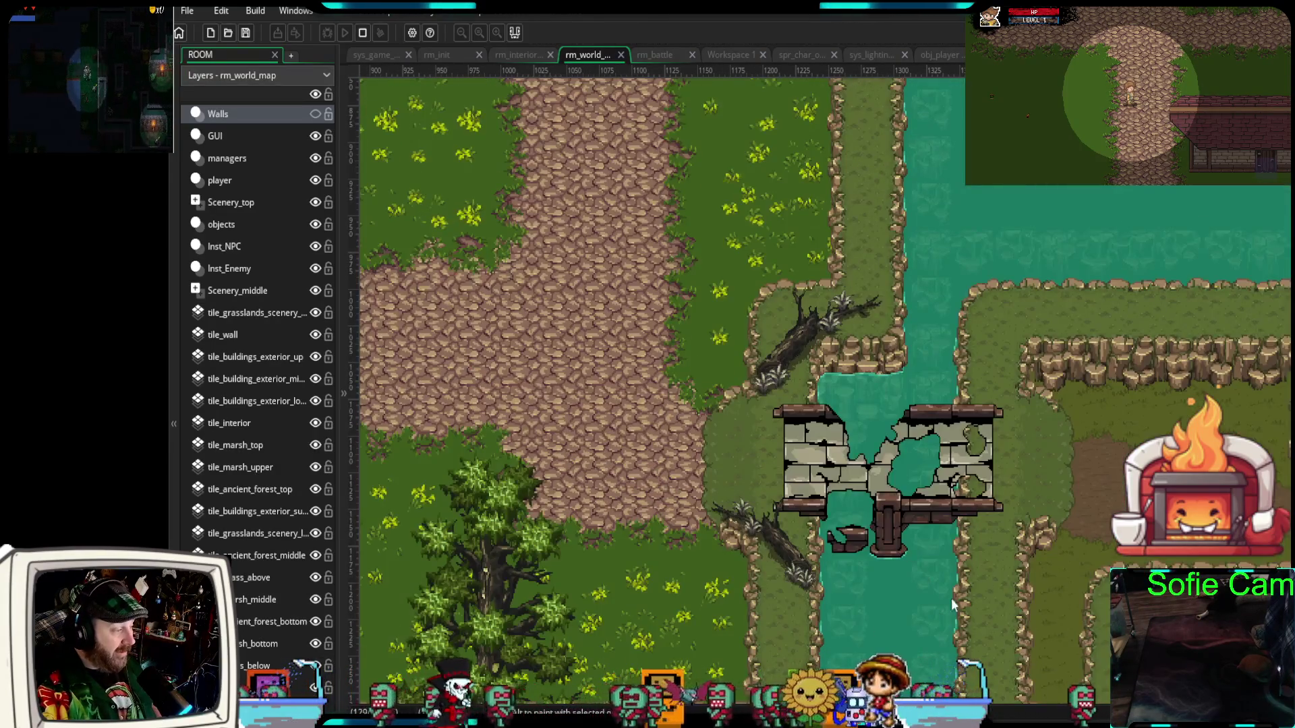
scroll(866, 628, down, 15)
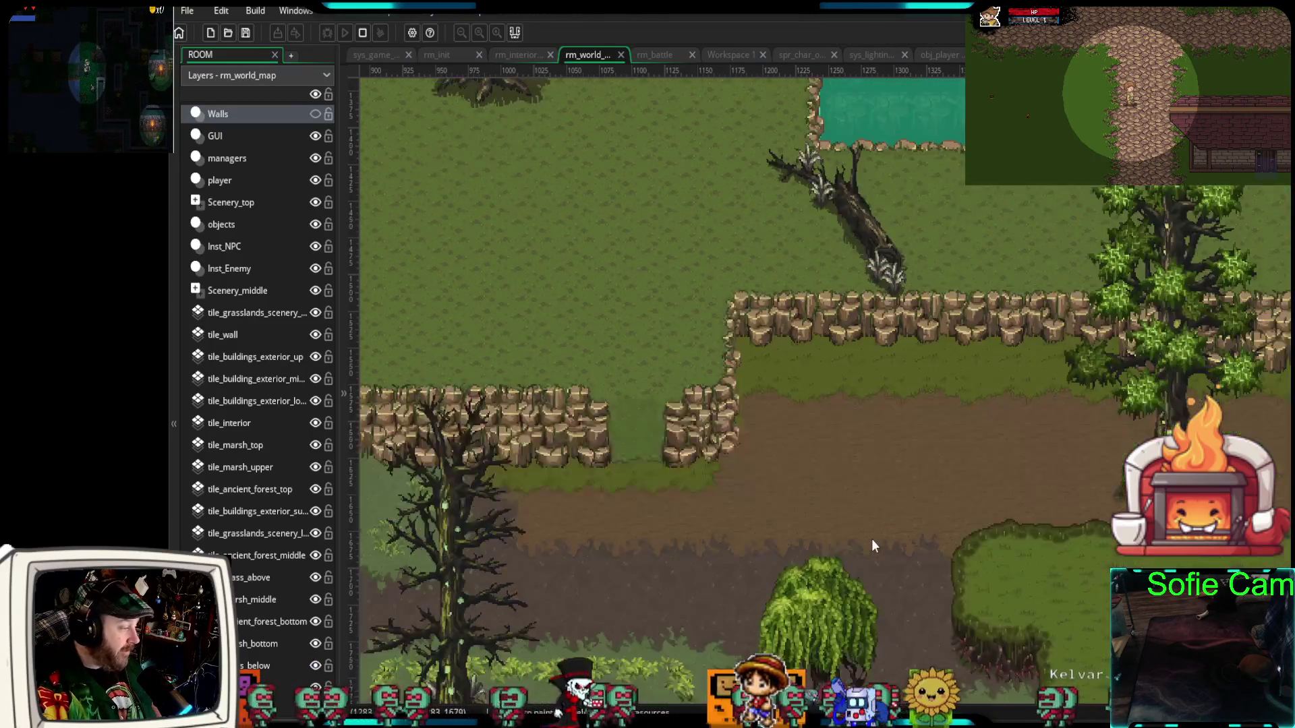
scroll(871, 539, down, 6)
scroll(869, 540, up, 2)
scroll(869, 540, down, 2)
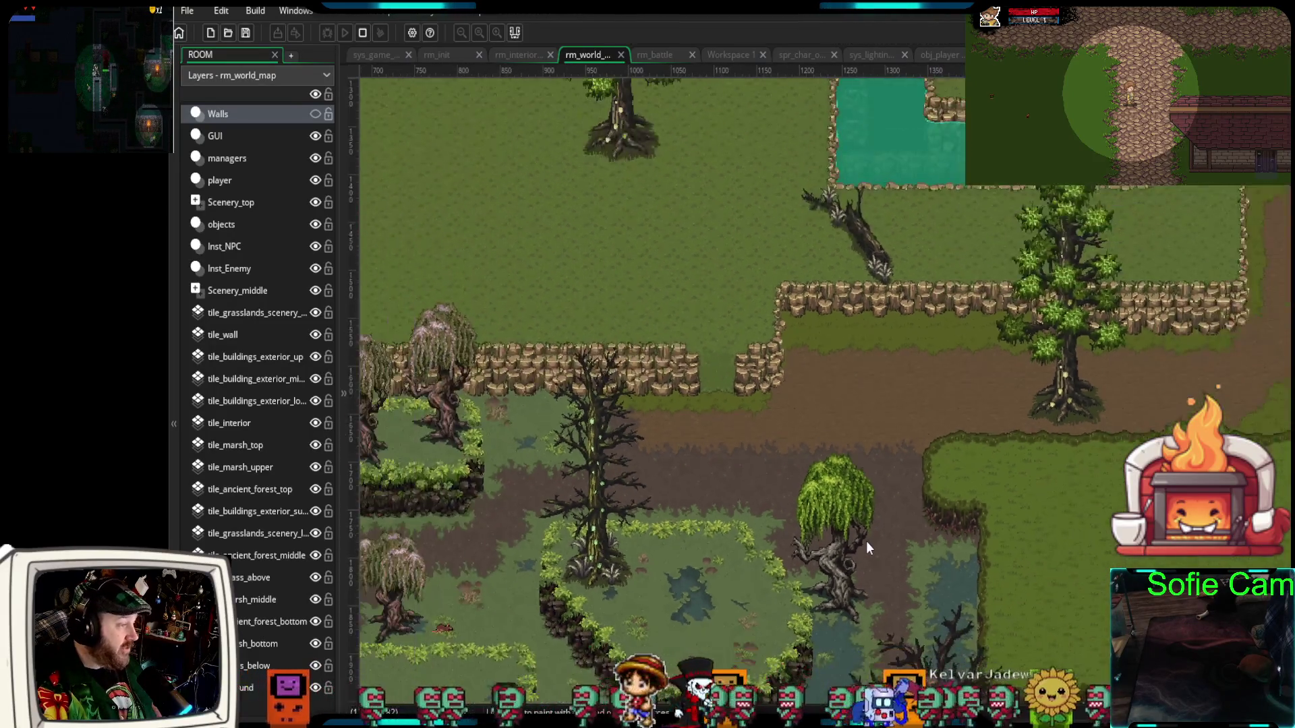
scroll(867, 543, down, 2)
scroll(871, 543, up, 5)
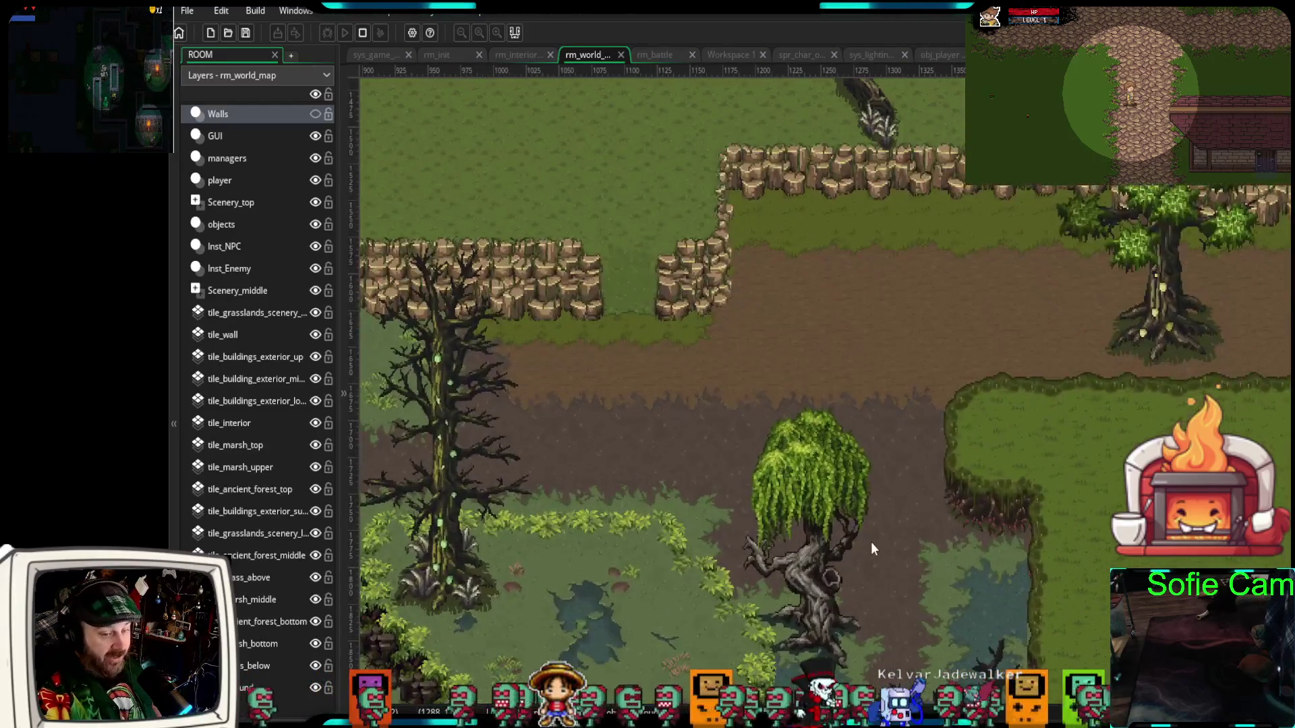
scroll(933, 594, up, 3)
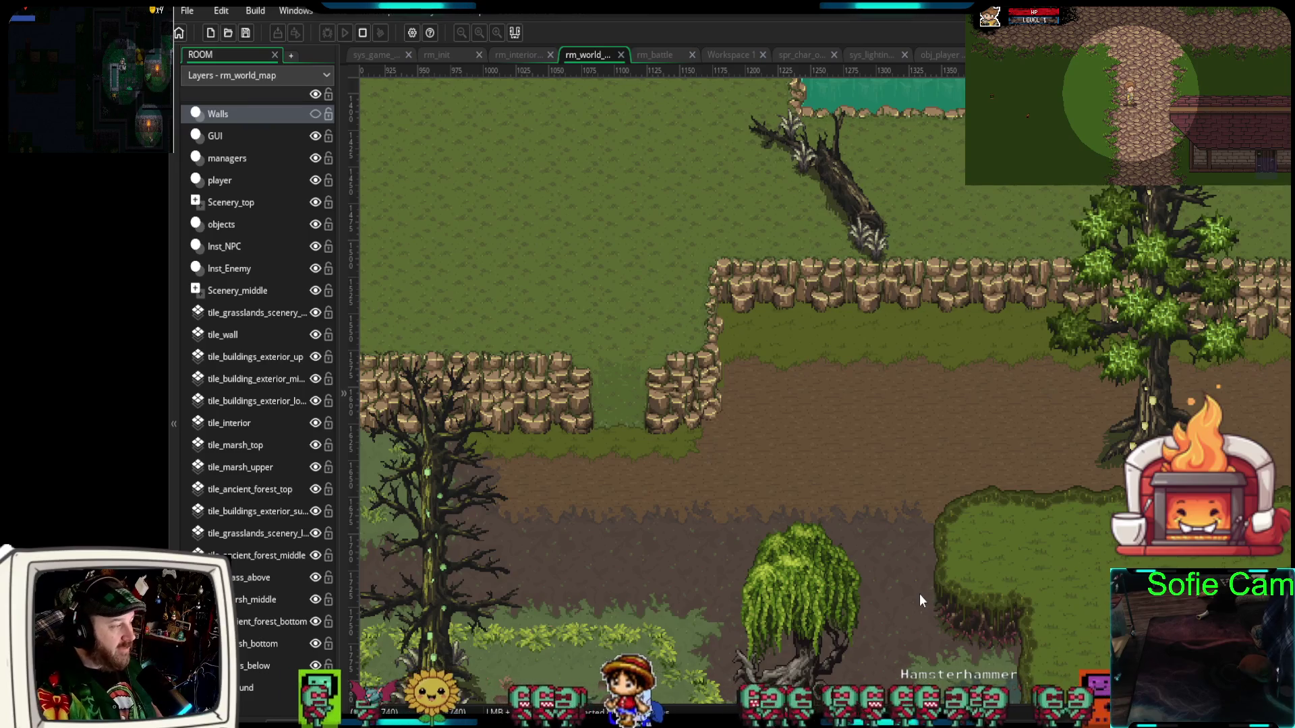
mouse_move(862, 432)
mouse_down()
mouse_move(928, 527)
mouse_move(940, 588)
mouse_up()
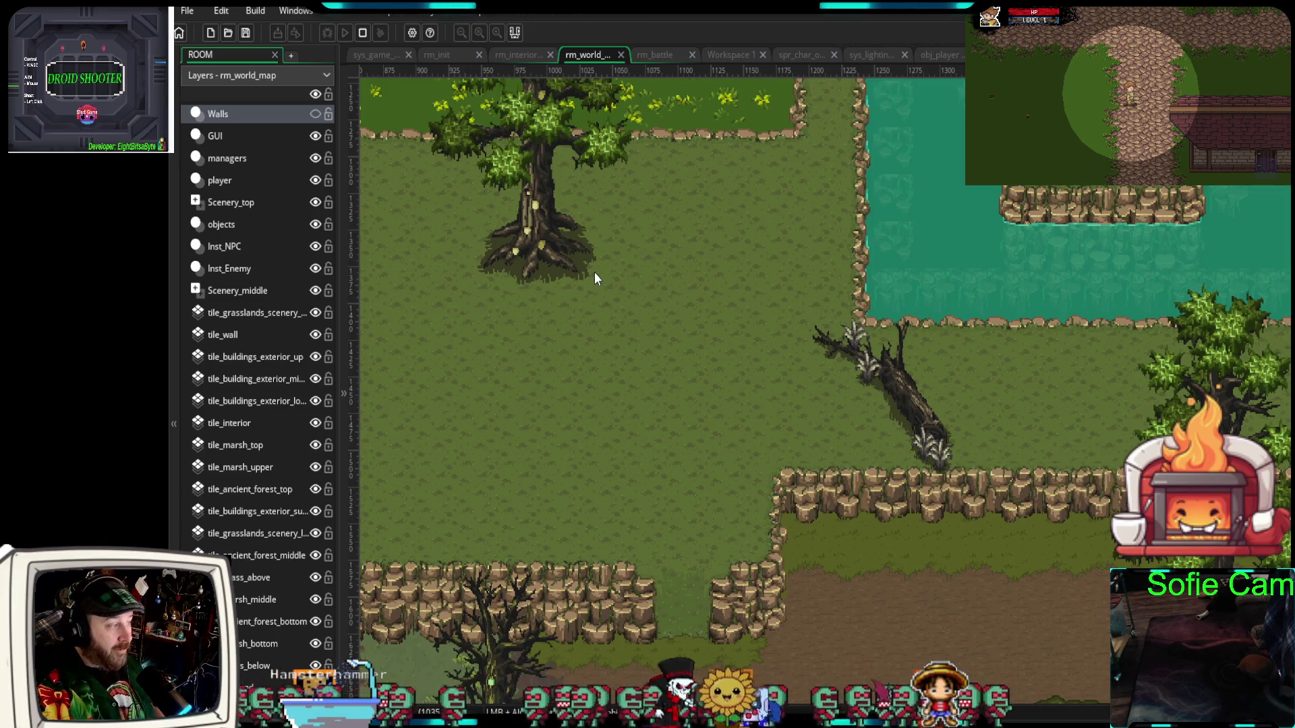
- Move the Scenery_top tree beside the water's edge and shrink it narrower
click(241, 202)
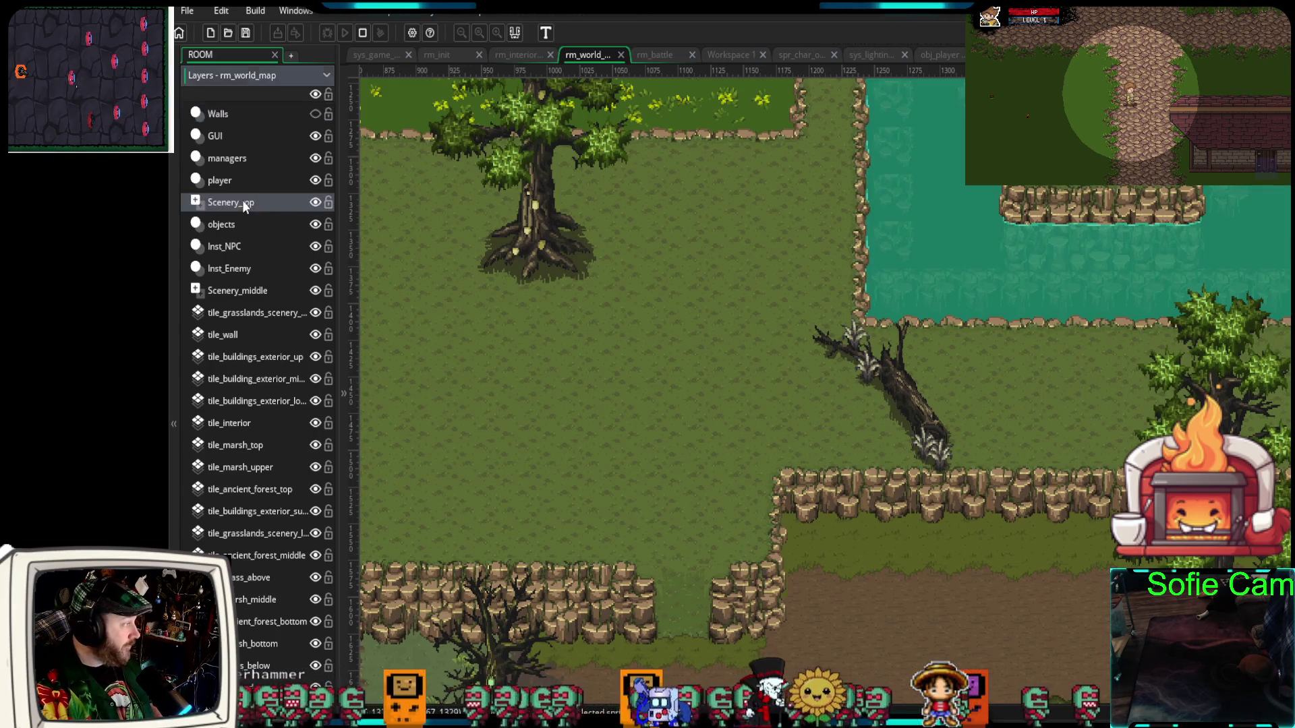
click(546, 243)
mouse_move(548, 244)
mouse_down()
mouse_move(796, 276)
mouse_move(783, 301)
mouse_up()
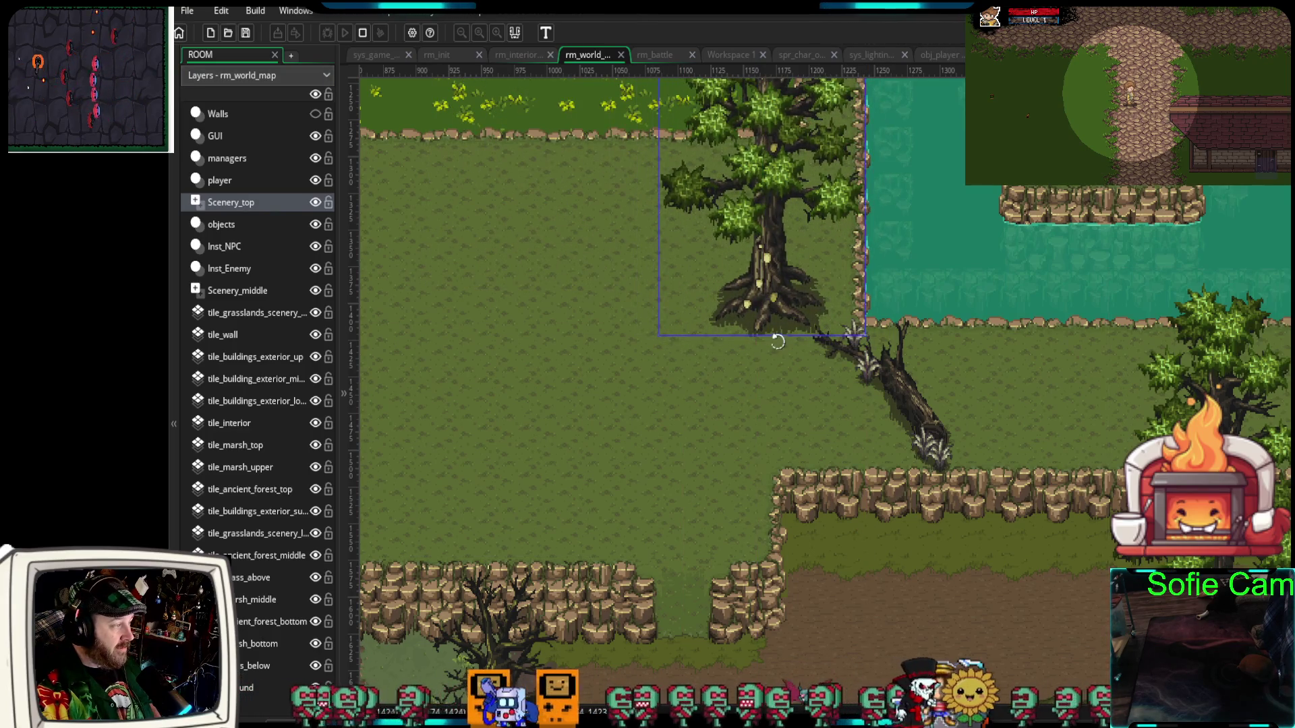
scroll(803, 521, up, 3)
mouse_move(789, 459)
mouse_down()
mouse_move(812, 446)
mouse_move(765, 474)
mouse_move(769, 502)
mouse_up()
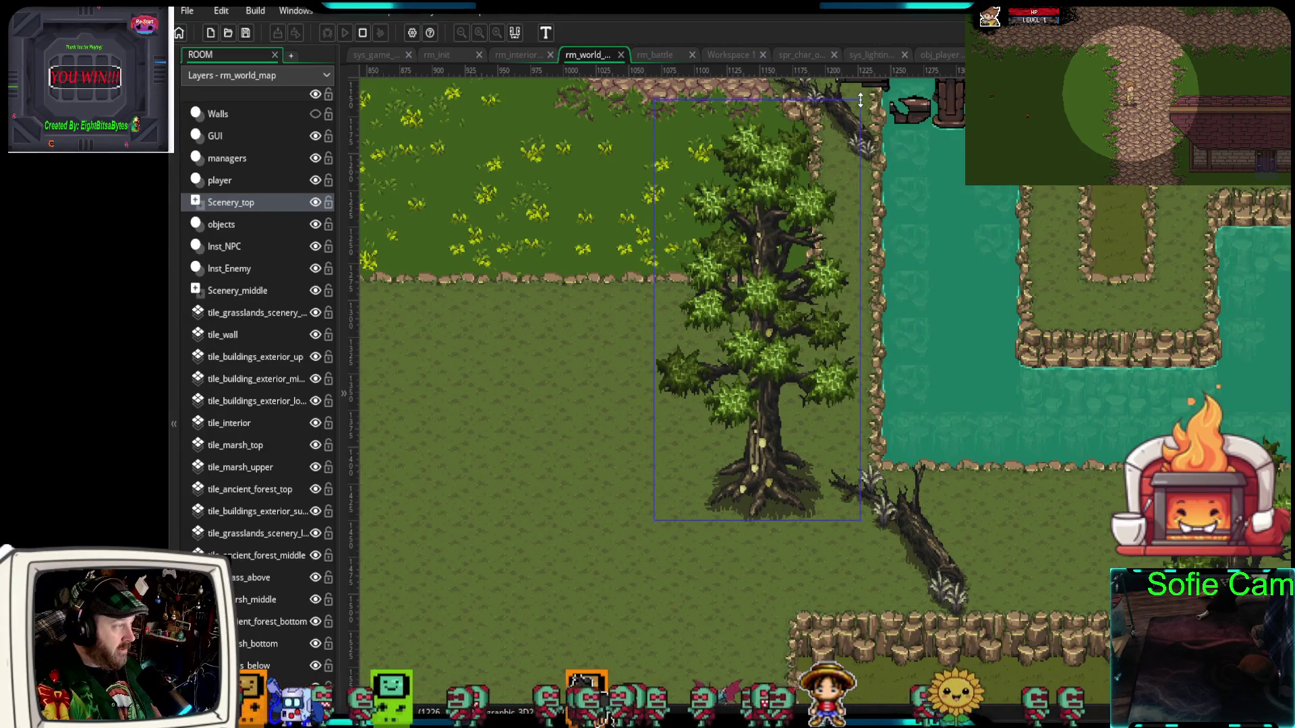
drag(867, 108, 799, 226)
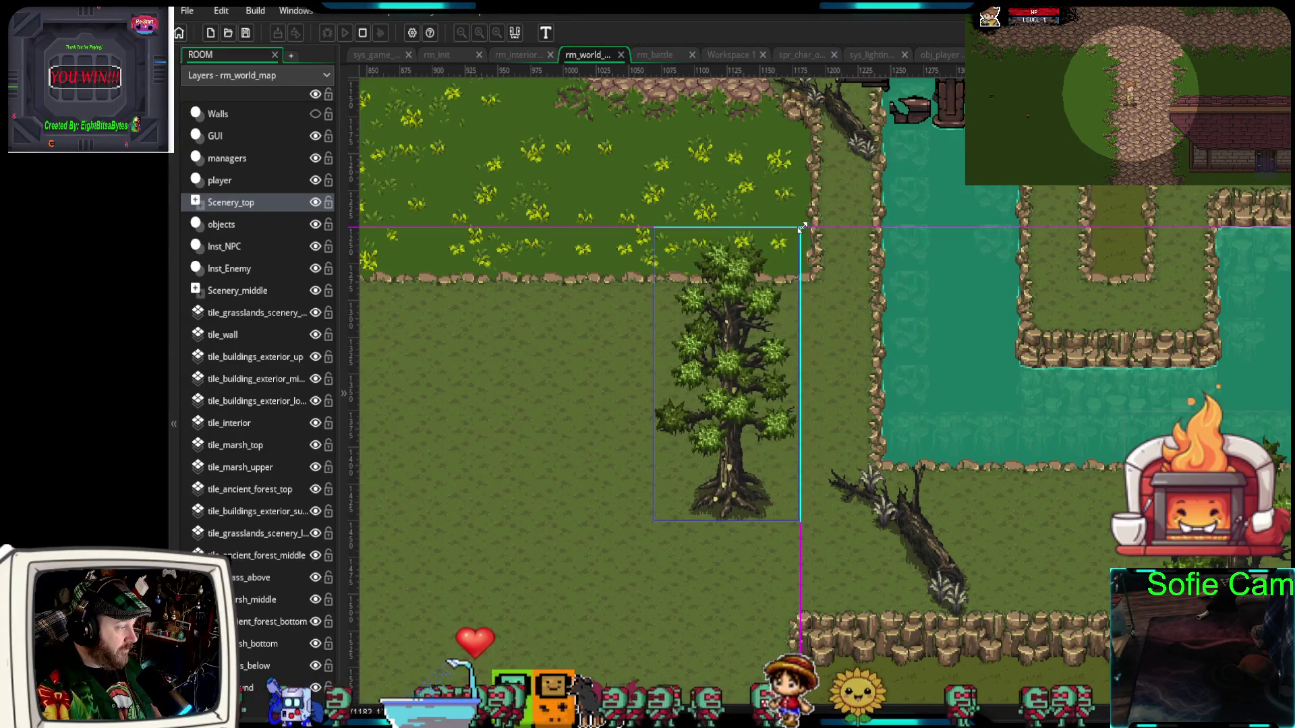
mouse_move(739, 494)
mouse_down()
mouse_move(809, 398)
mouse_move(794, 437)
mouse_move(818, 411)
mouse_move(820, 371)
mouse_move(824, 434)
mouse_up()
scroll(928, 622, down, 3)
scroll(925, 621, down, 5)
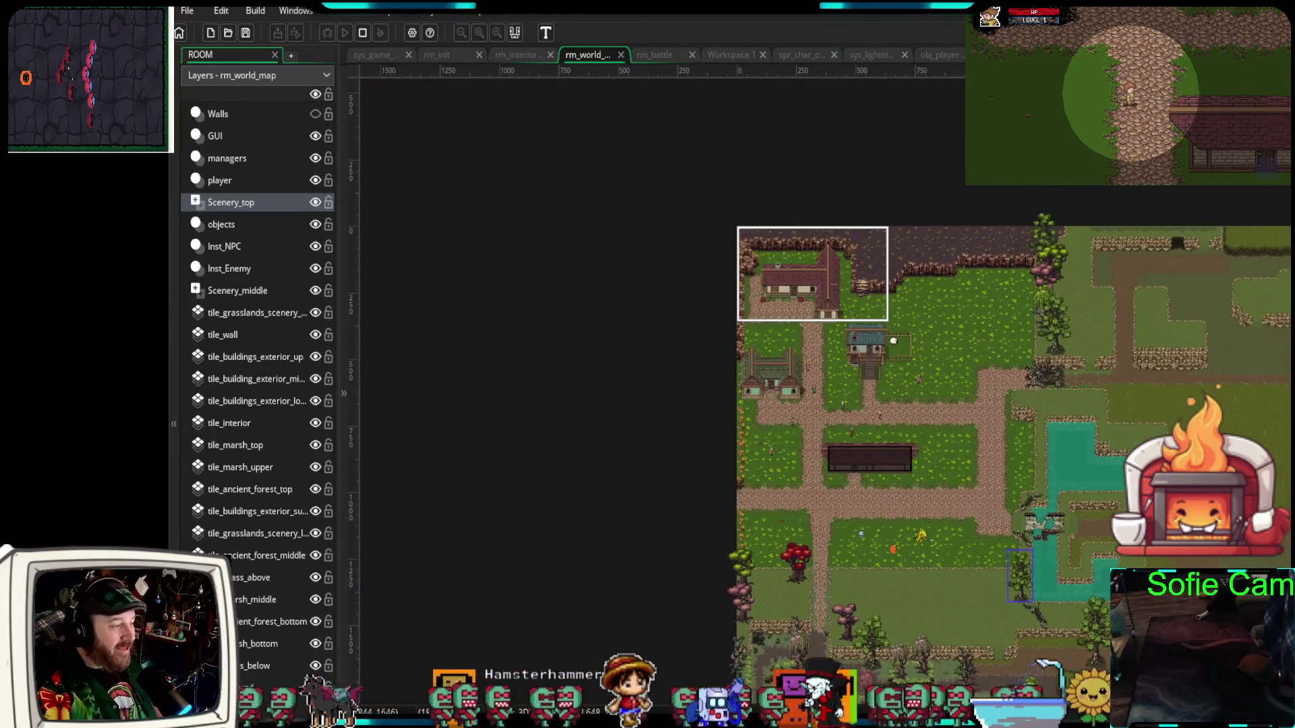
- Add a second, larger tree beside the stream and make the Walls layer visible again
mouse_move(1141, 658)
mouse_down()
mouse_move(881, 625)
mouse_move(741, 484)
mouse_move(773, 484)
mouse_up()
scroll(767, 487, down, 1)
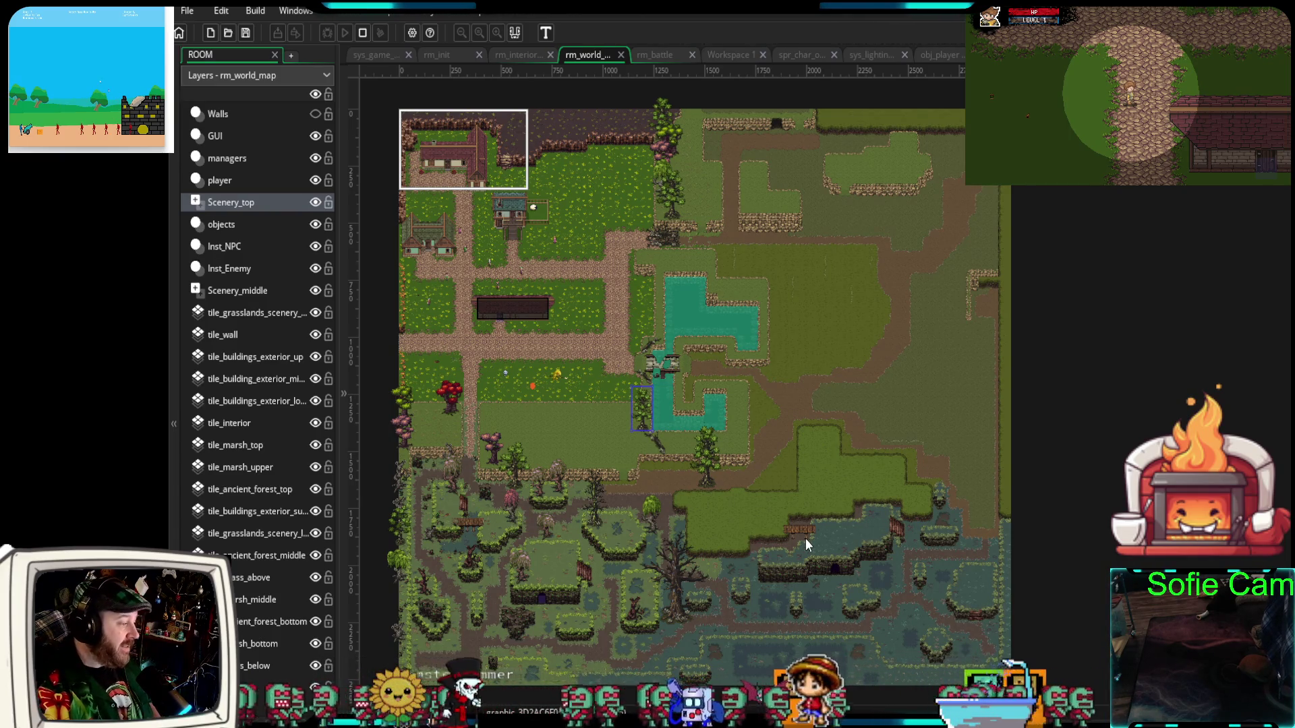
scroll(805, 538, up, 5)
scroll(724, 441, up, 5)
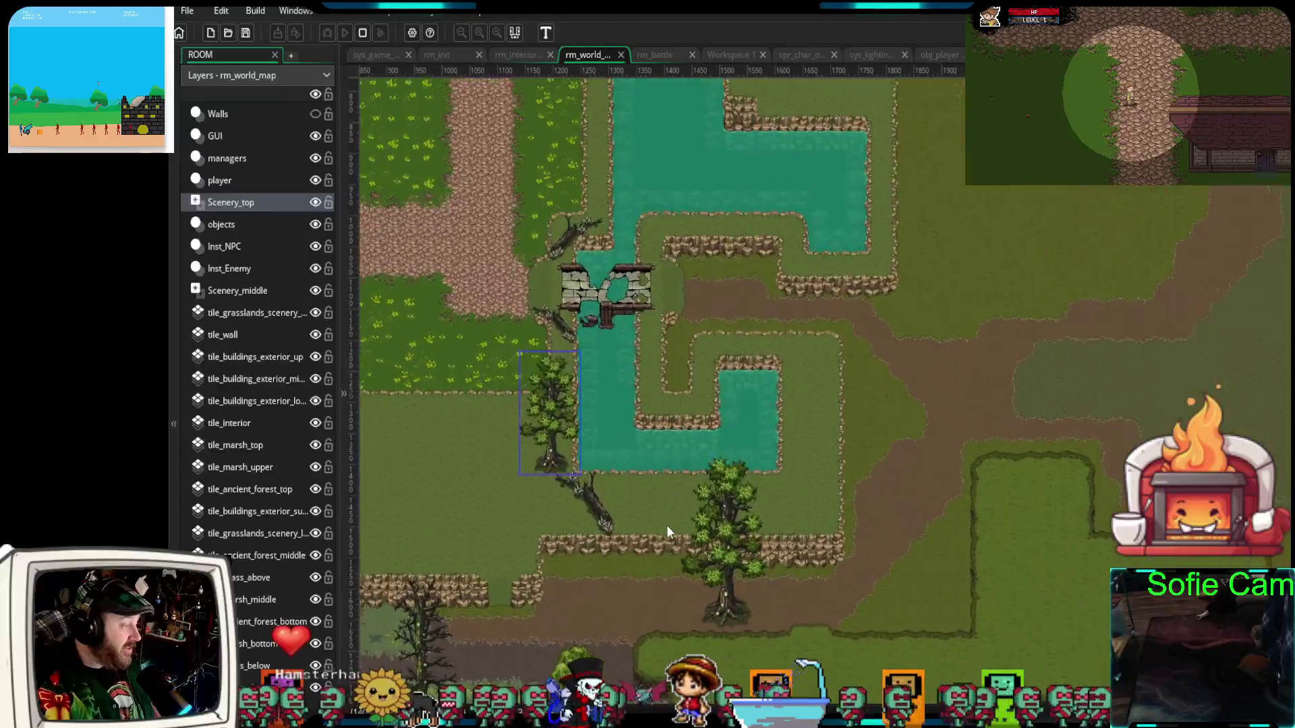
drag(658, 533, 1018, 405)
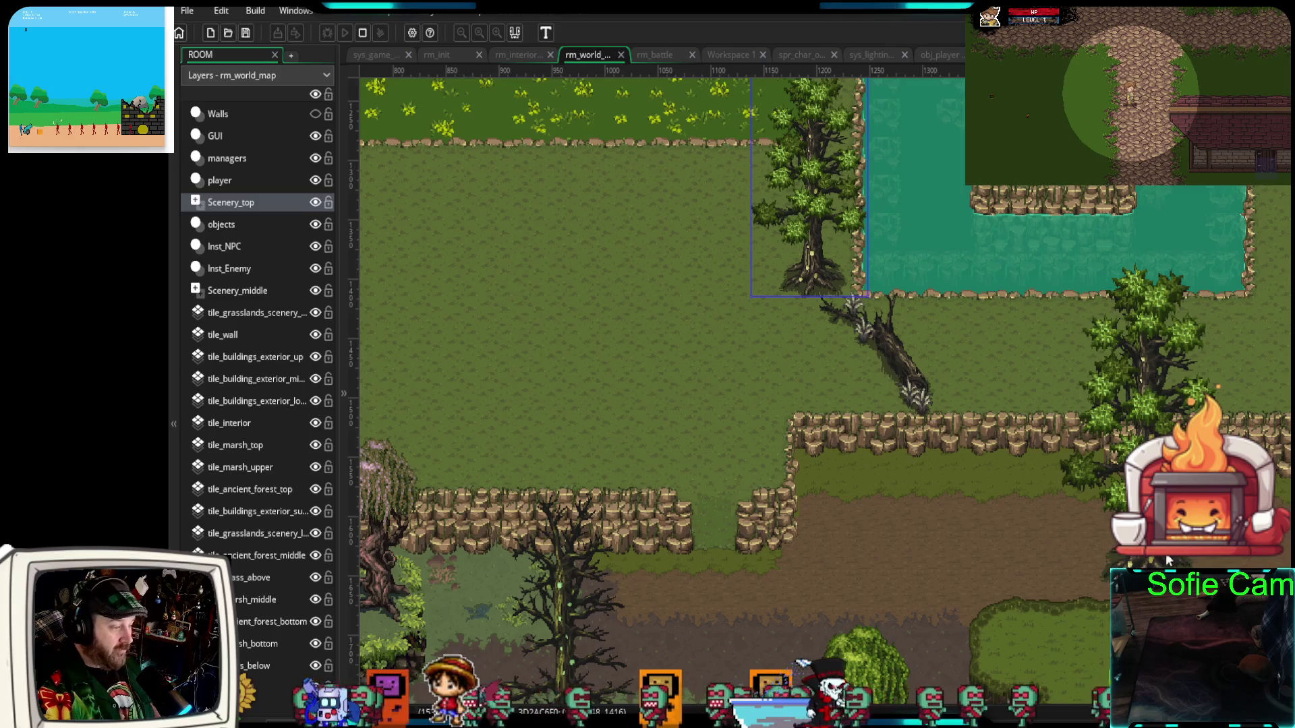
mouse_move(1165, 553)
mouse_down()
mouse_move(877, 533)
mouse_move(833, 497)
mouse_move(955, 493)
mouse_up()
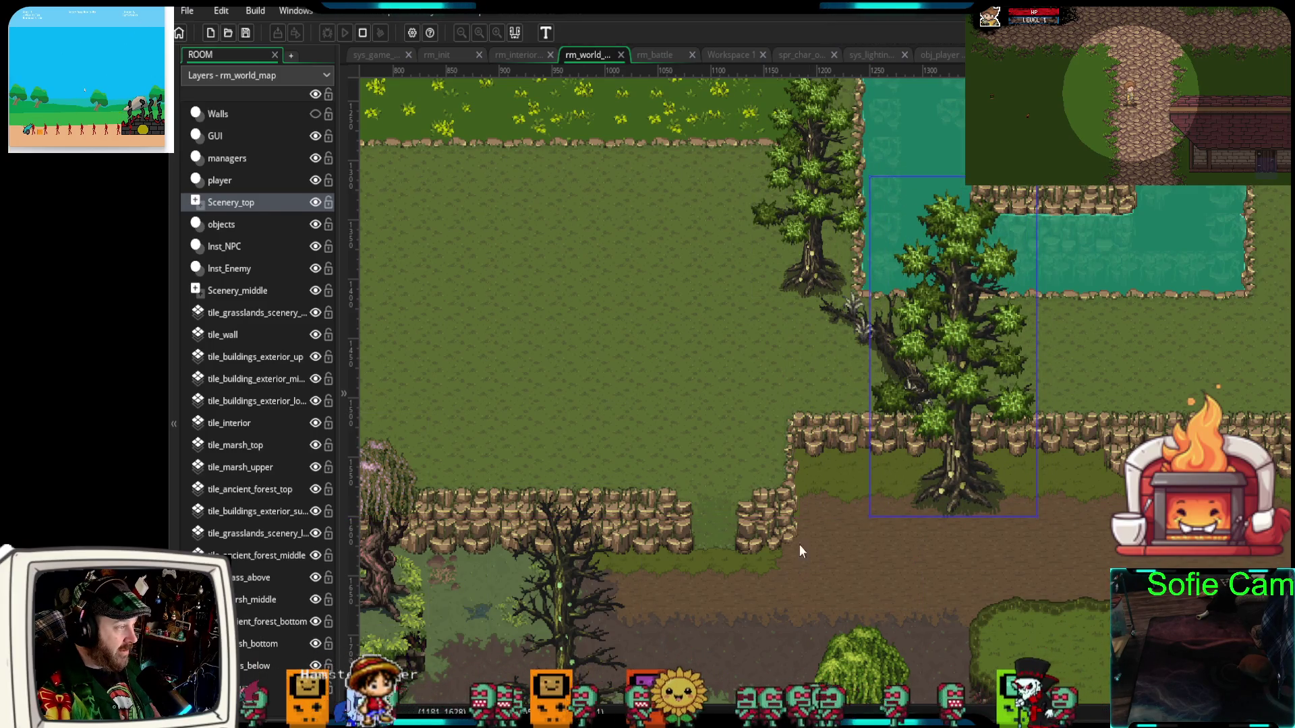
click(314, 114)
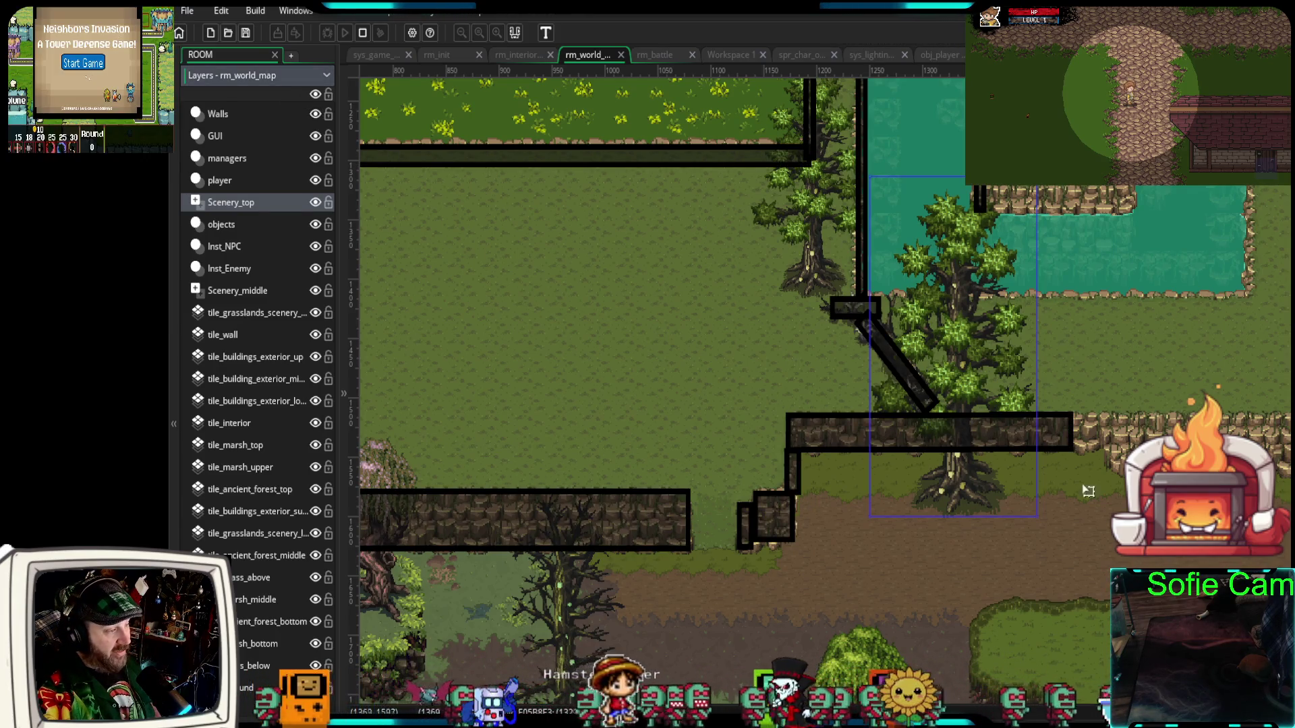
- Try an enlarged fallen-log sprite on Scenery_top below the ledge, then delete it
scroll(999, 508, down, 5)
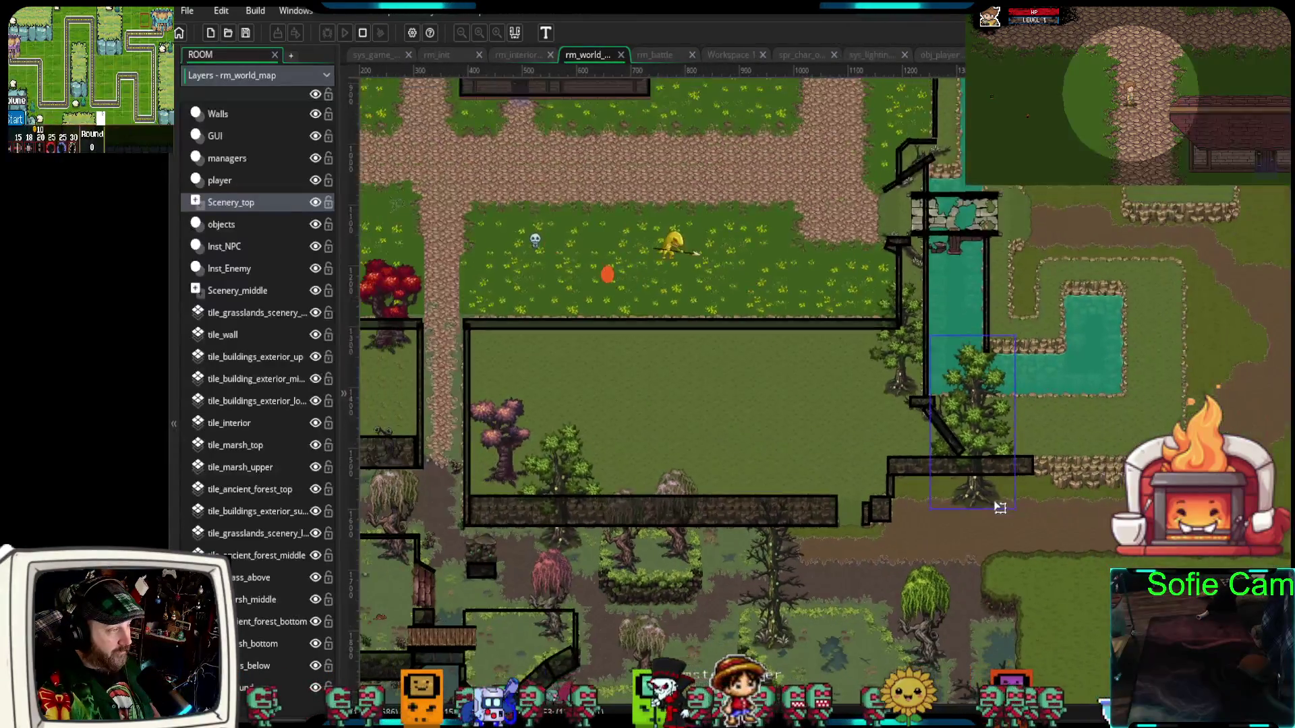
scroll(1001, 508, up, 4)
scroll(1001, 508, up, 1)
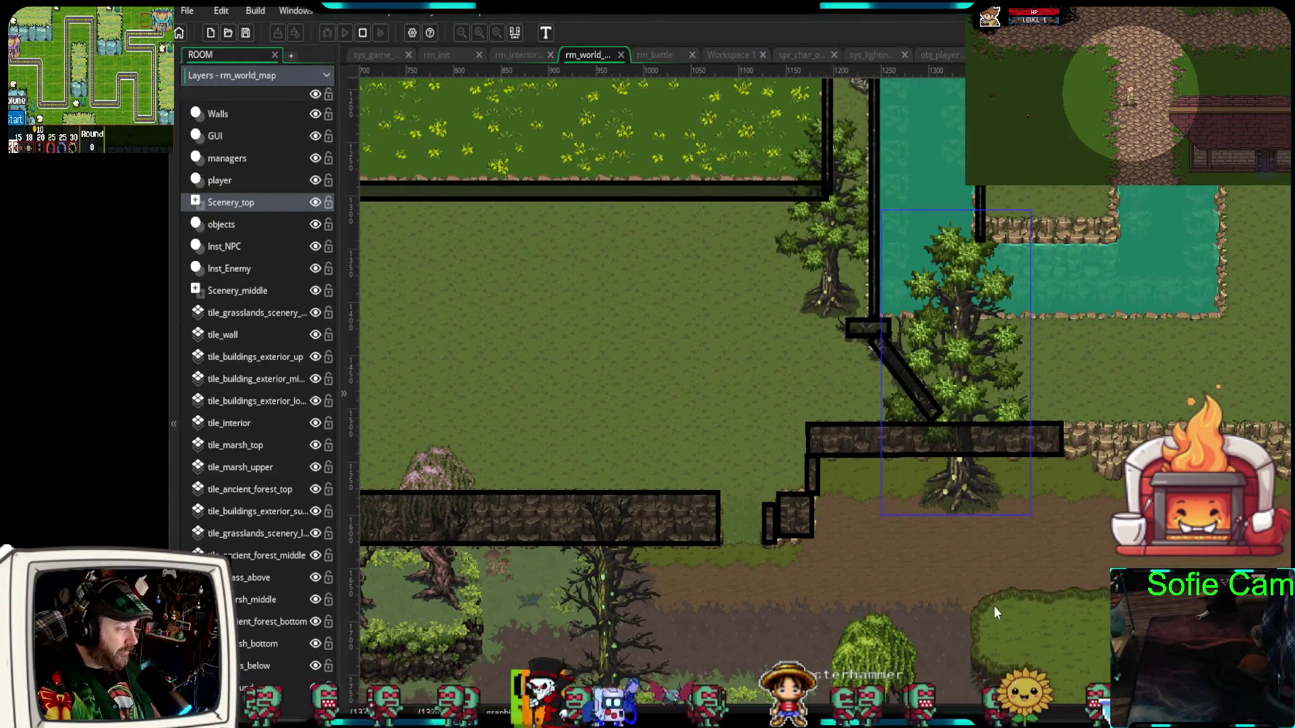
drag(996, 608, 962, 460)
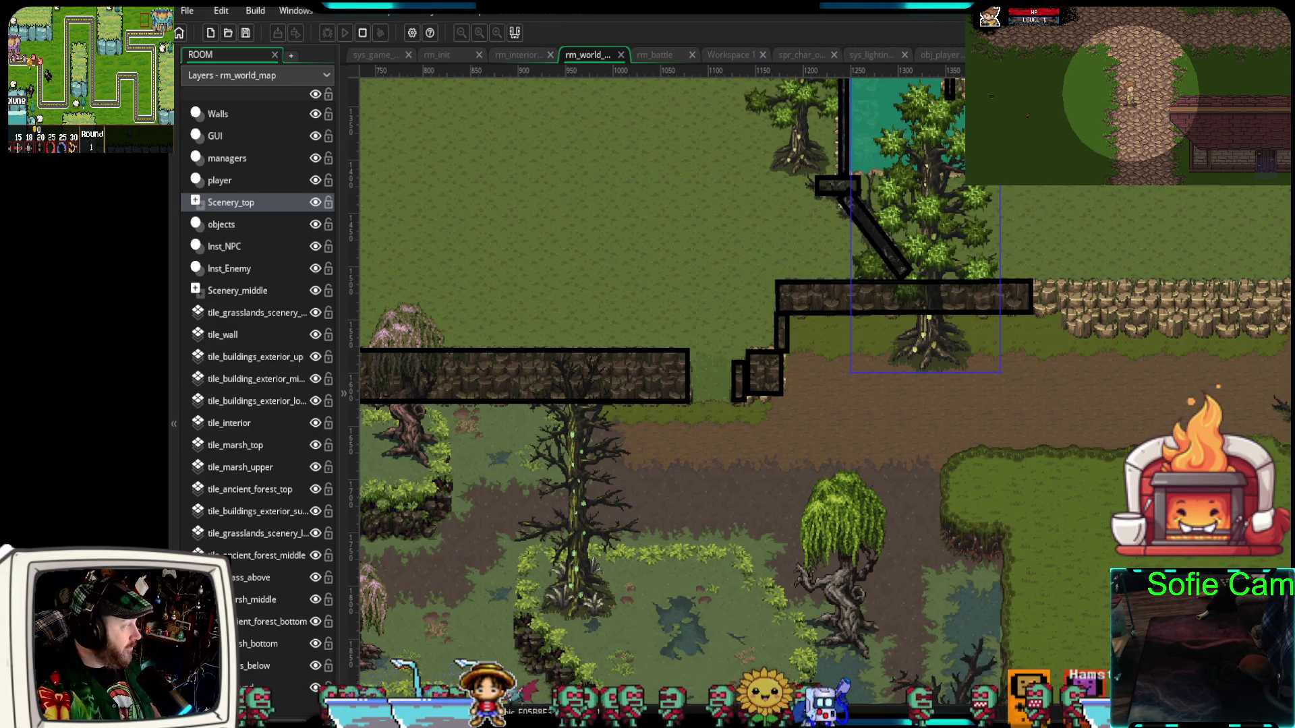
mouse_move(1287, 437)
mouse_down()
mouse_move(877, 388)
mouse_move(858, 416)
mouse_up()
scroll(852, 391, up, 1)
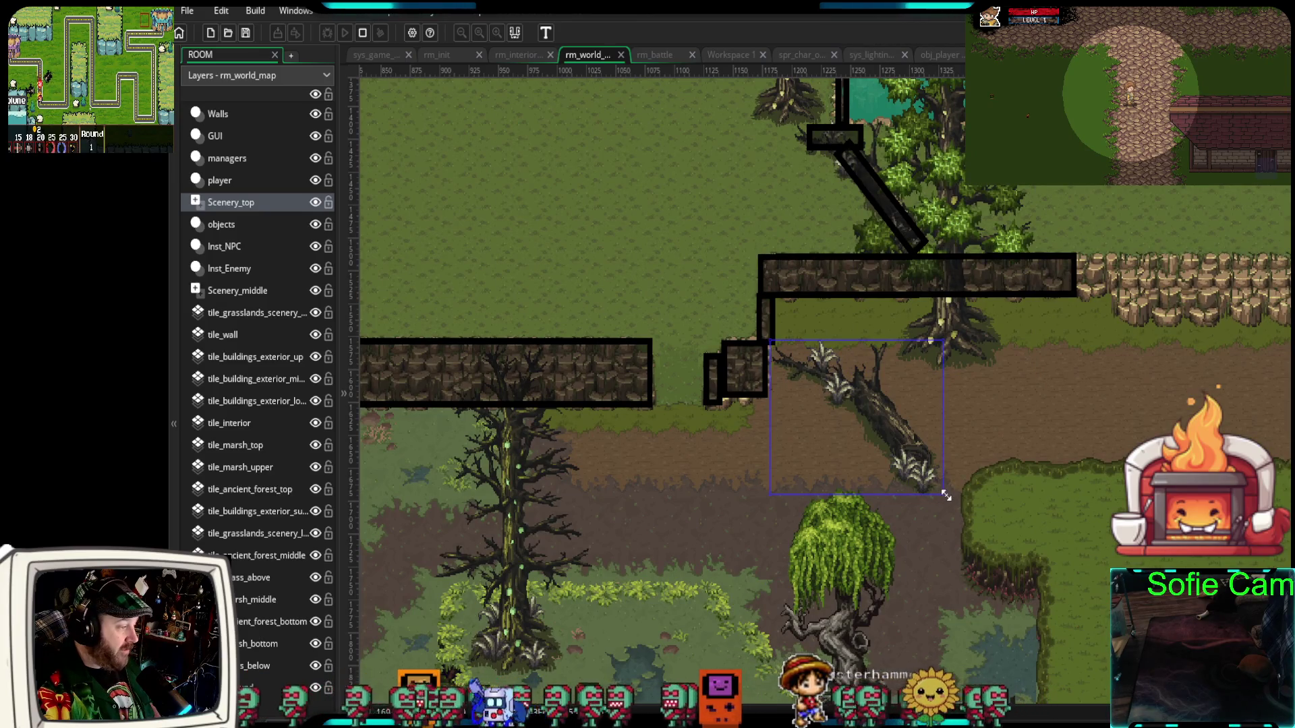
drag(946, 496, 975, 526)
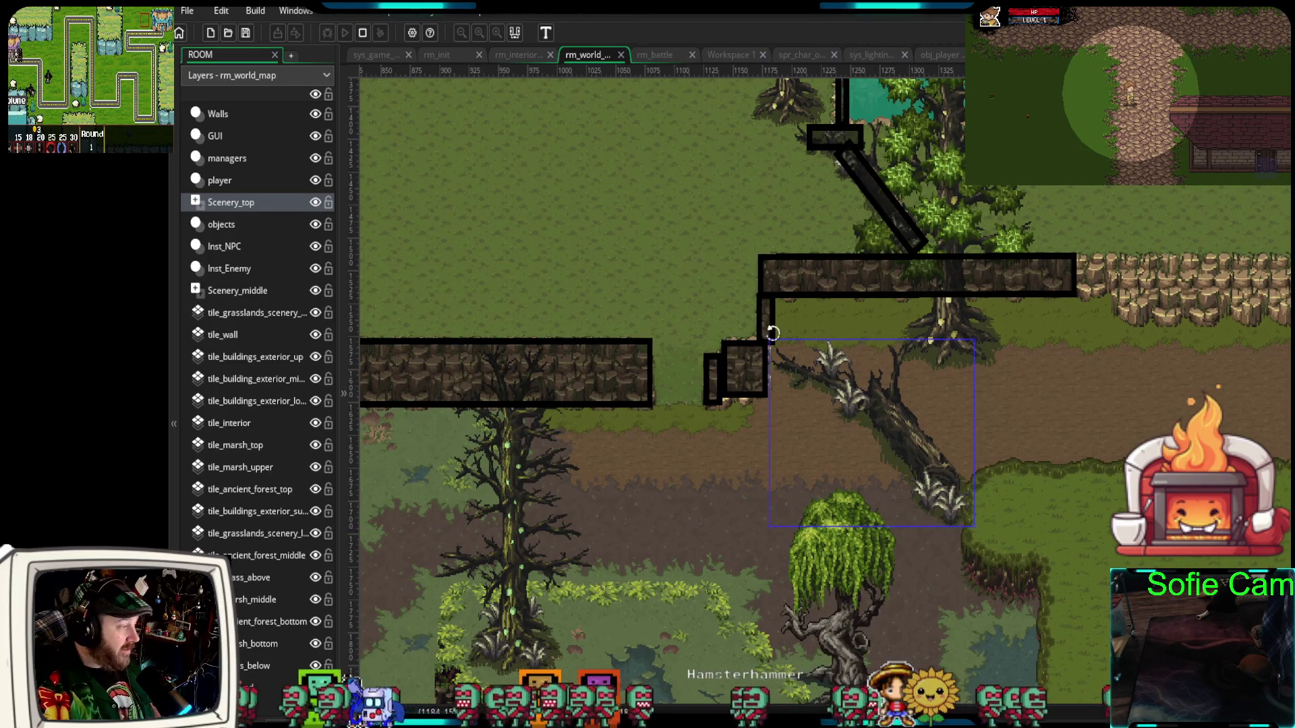
drag(769, 341, 763, 324)
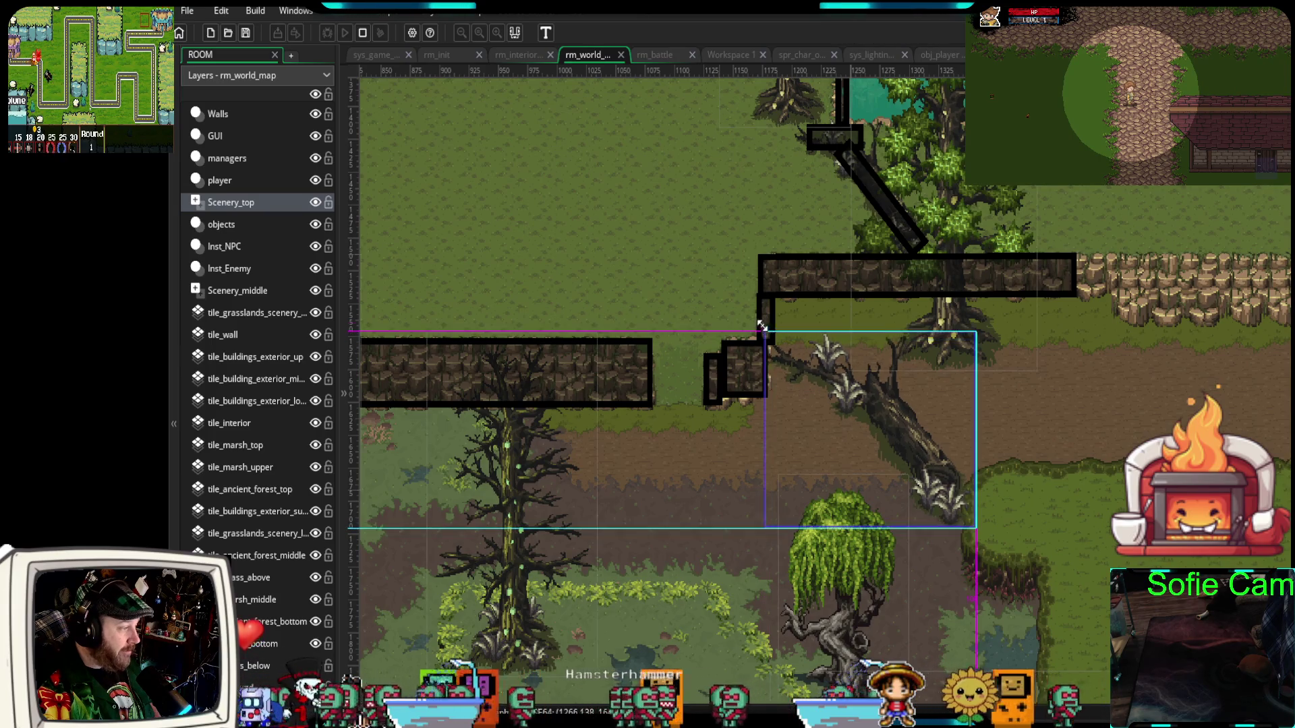
drag(927, 446, 938, 427)
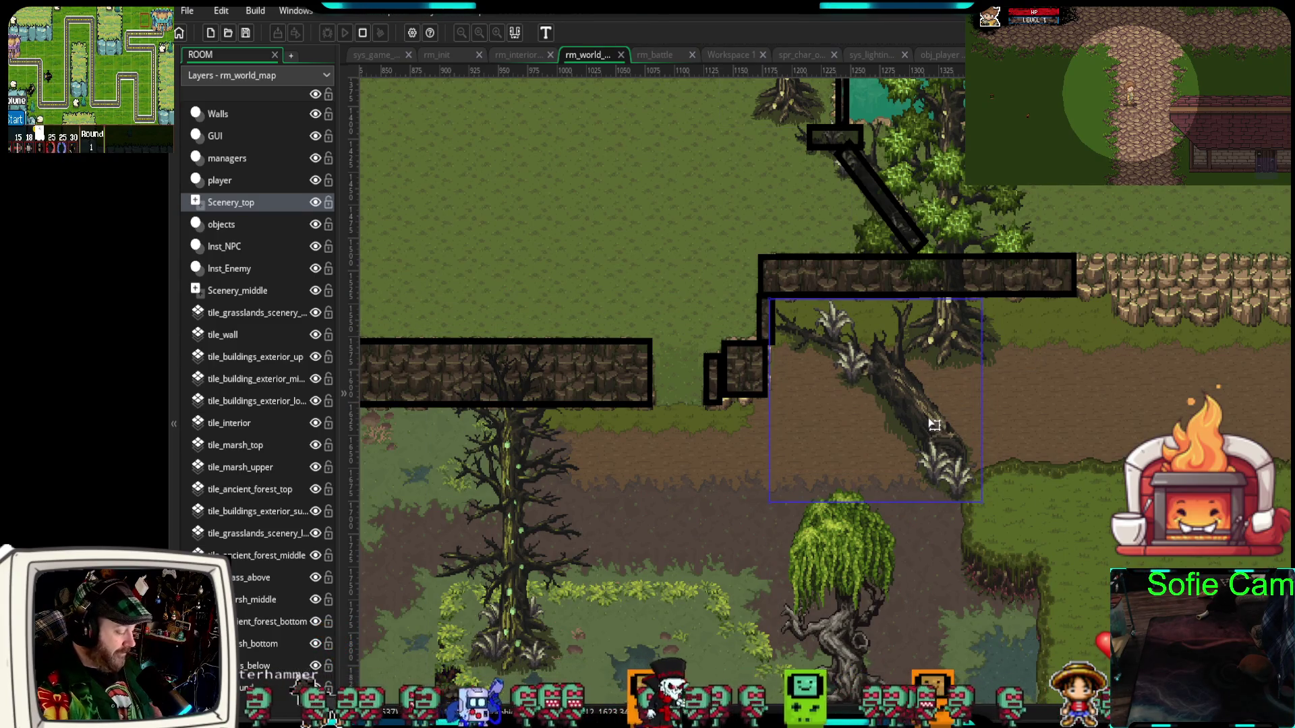
key(Delete)
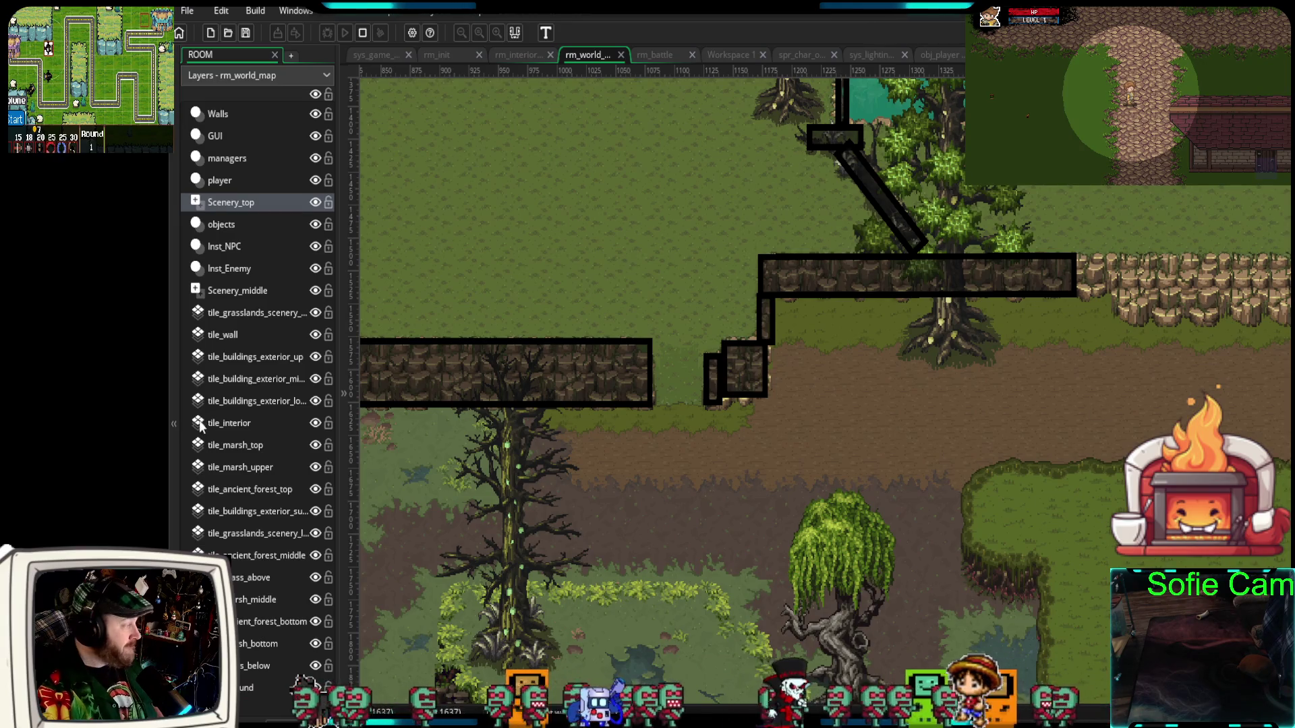
click(236, 294)
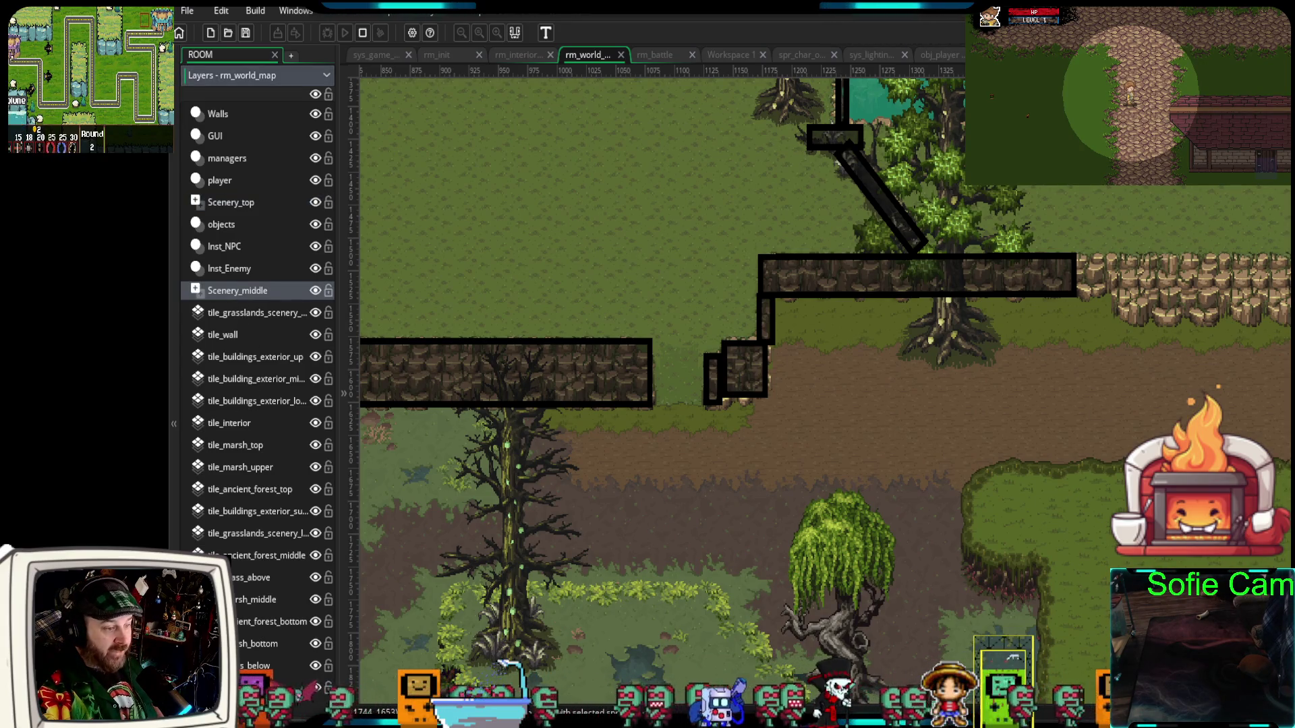
- Drop a fallen-log sprite on Scenery_middle below the ledge corner and enlarge it to the grassy edge
mouse_move(971, 405)
mouse_down()
mouse_move(869, 368)
mouse_move(860, 394)
mouse_up()
mouse_move(946, 467)
mouse_down()
mouse_move(982, 500)
mouse_move(929, 424)
mouse_up()
drag(980, 490, 979, 490)
click(773, 416)
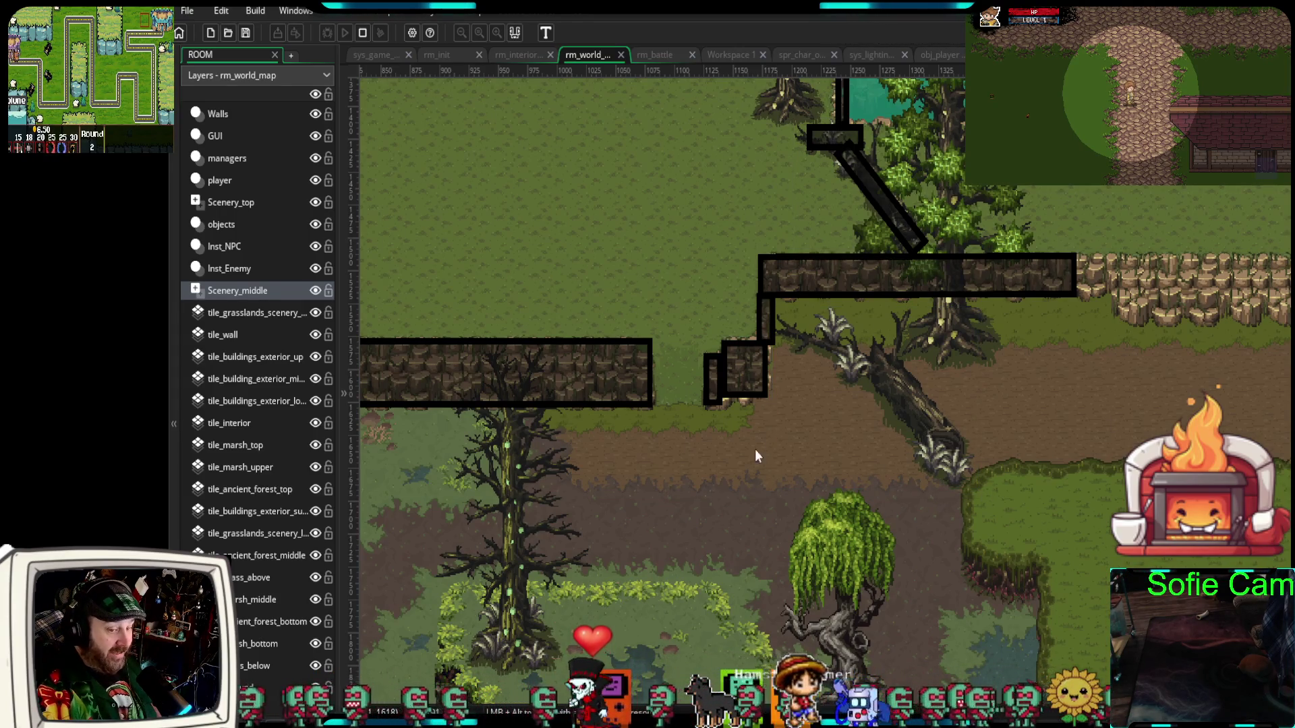
scroll(856, 516, down, 5)
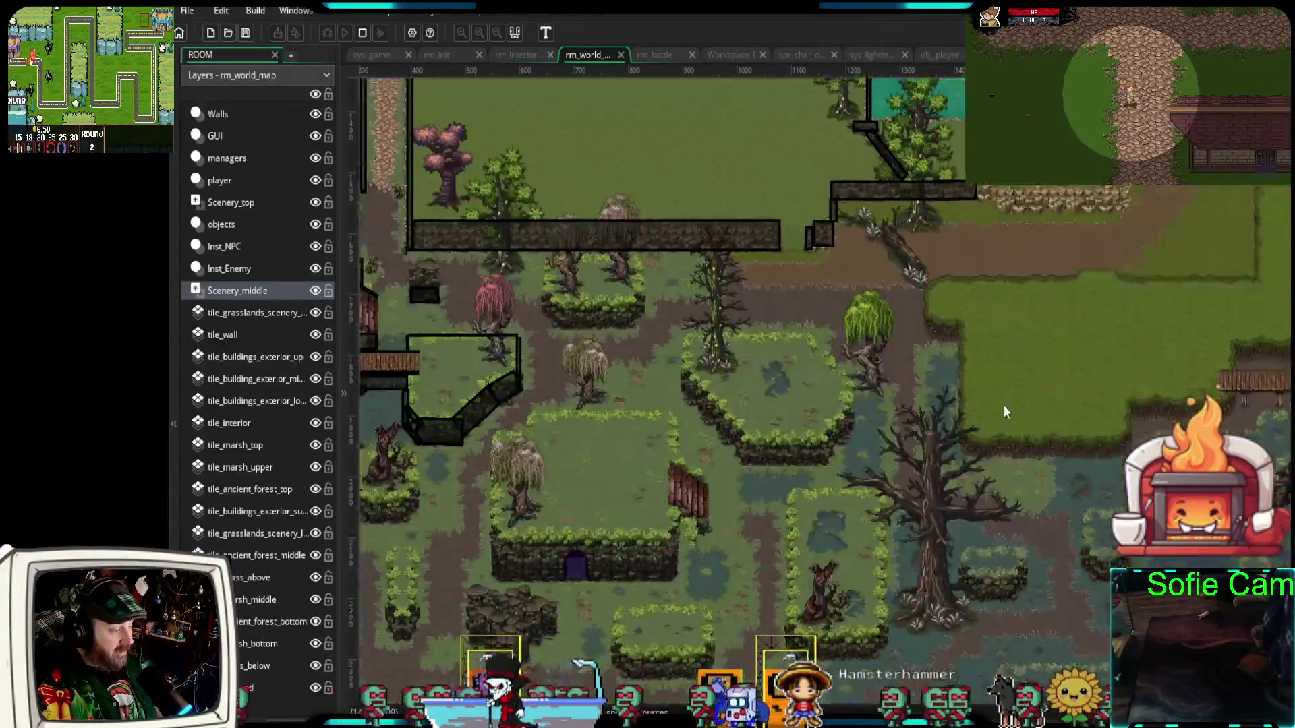
scroll(958, 425, down, 3)
scroll(953, 539, down, 3)
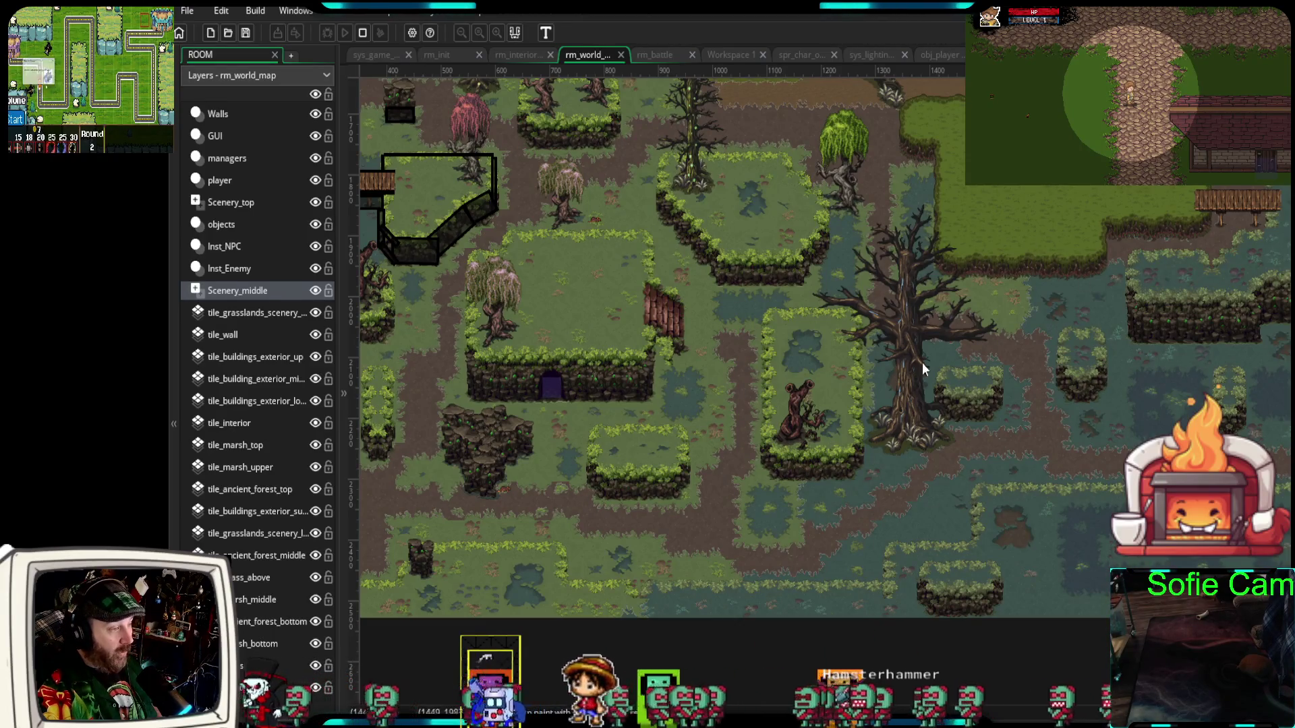
scroll(909, 603, up, 8)
mouse_move(886, 625)
mouse_down()
mouse_move(863, 577)
mouse_move(1018, 444)
mouse_up()
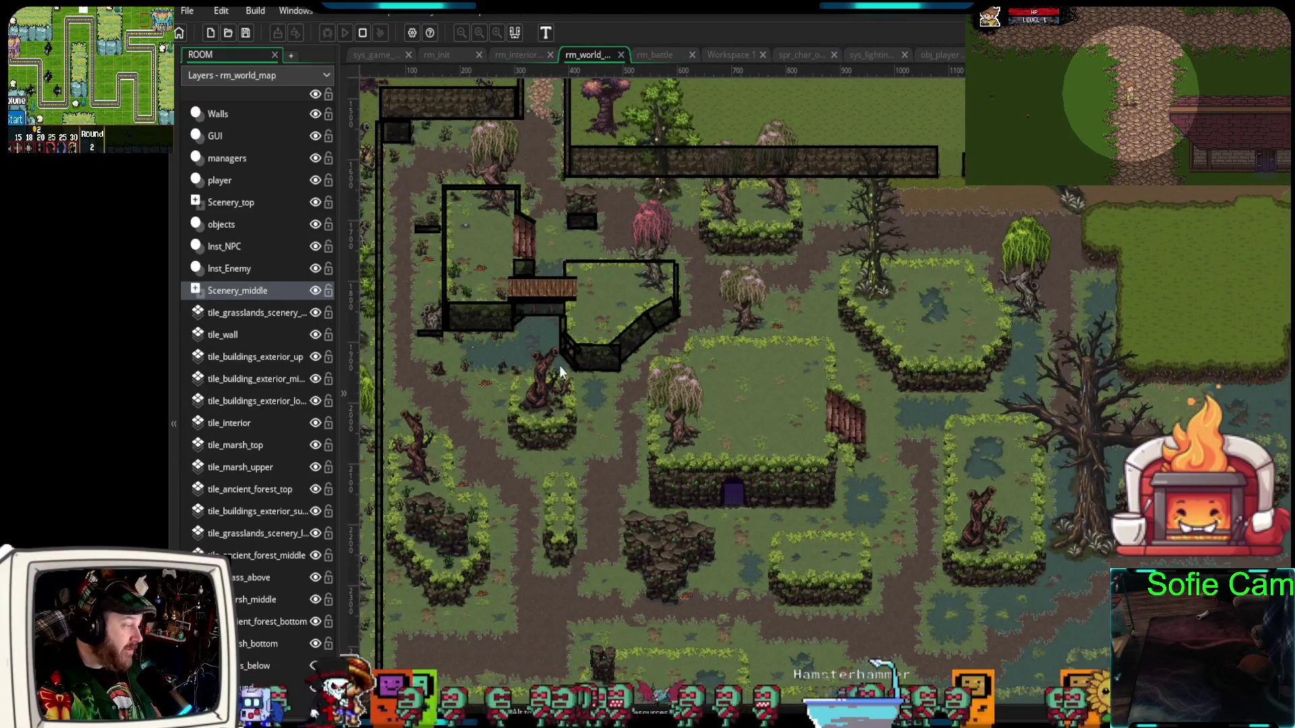
scroll(696, 360, up, 3)
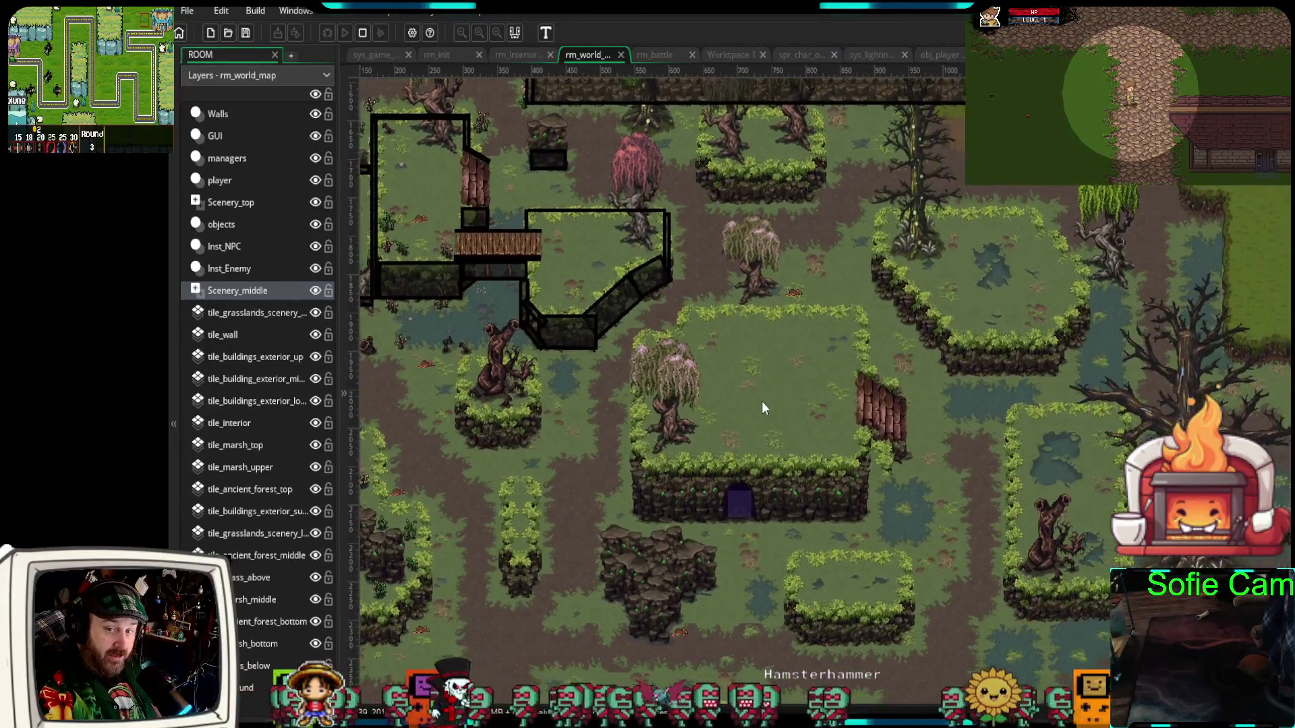
scroll(762, 404, up, 10)
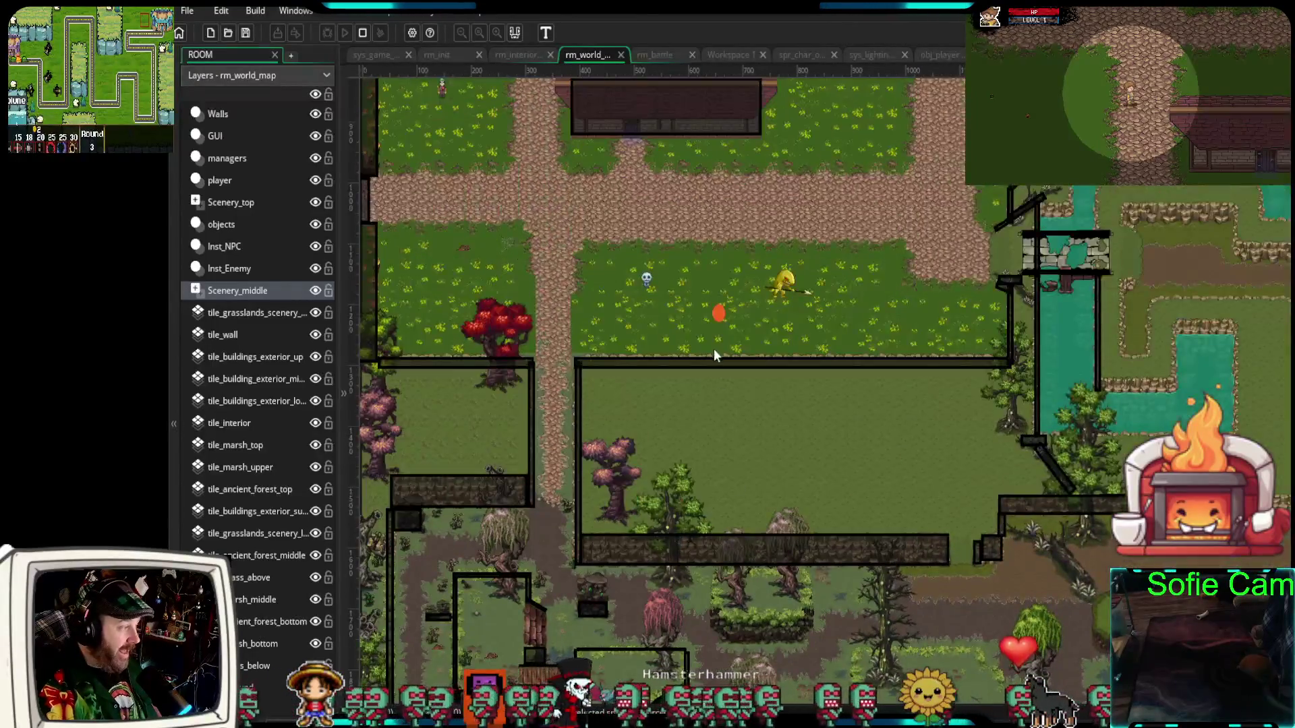
scroll(714, 348, up, 6)
scroll(730, 426, up, 1)
scroll(730, 431, up, 1)
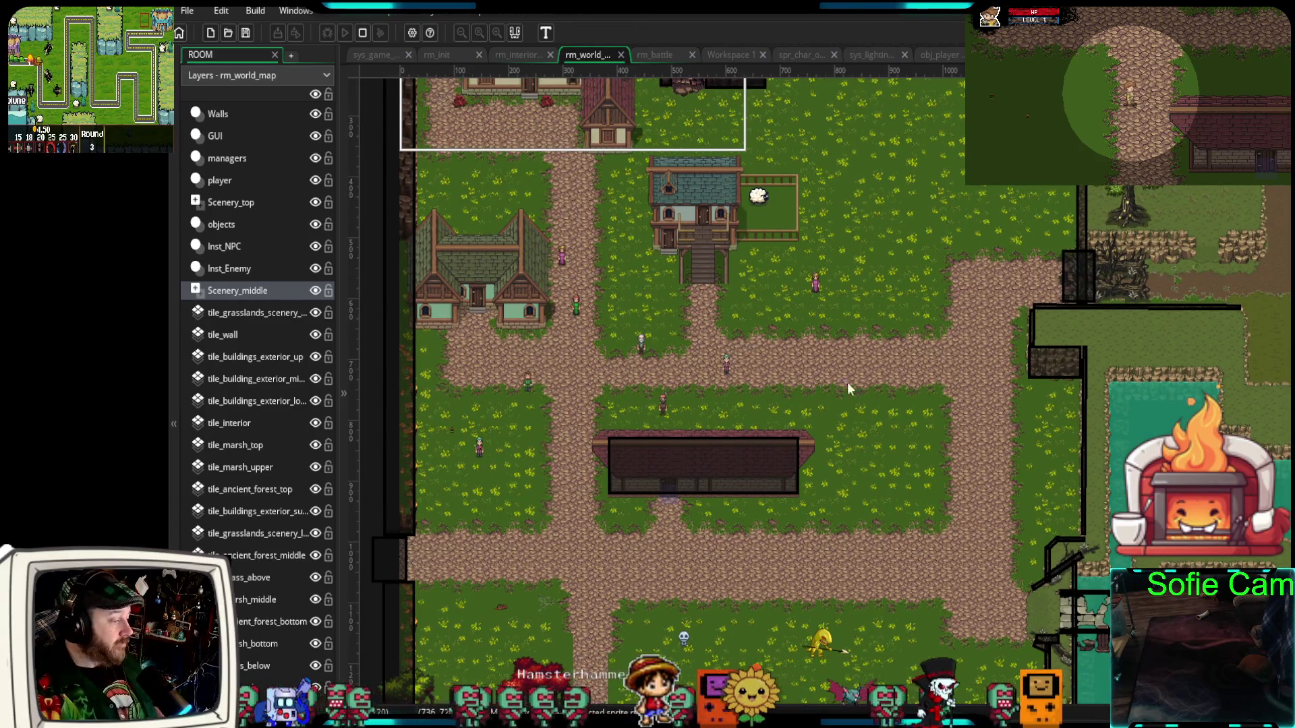
scroll(1053, 546, down, 10)
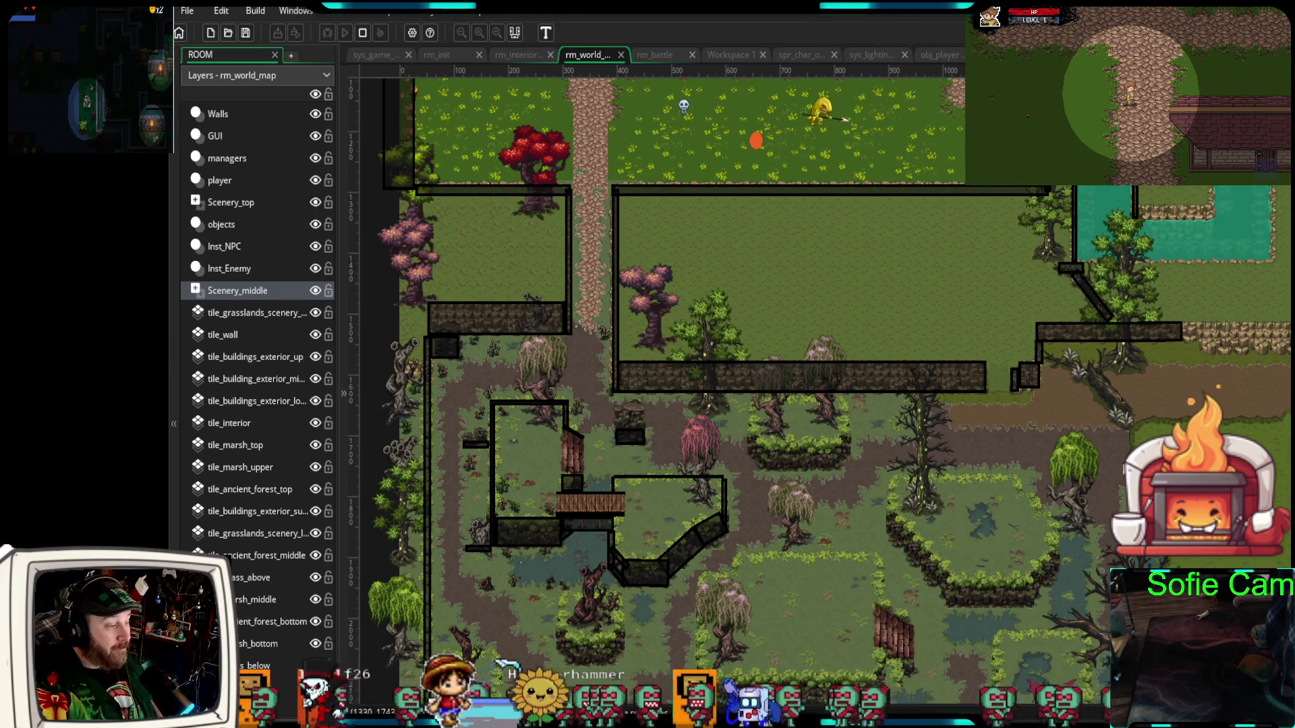
scroll(1025, 420, down, 4)
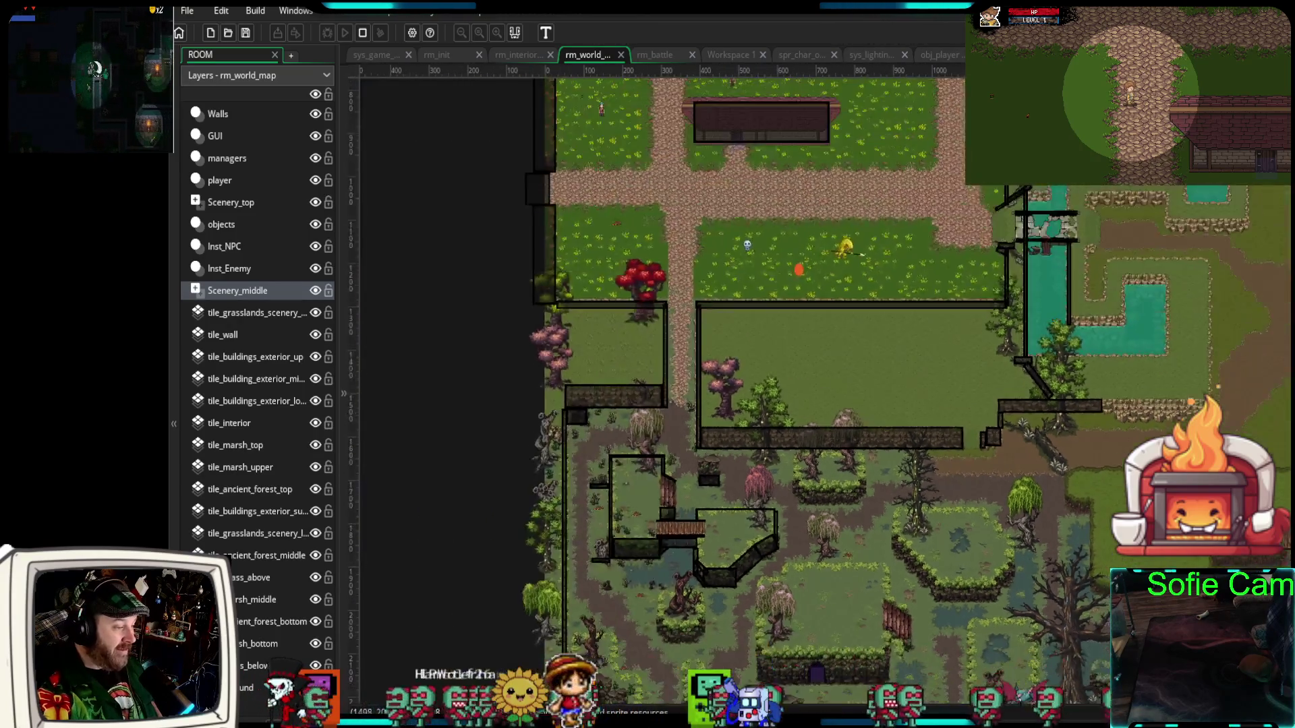
scroll(1049, 471, up, 3)
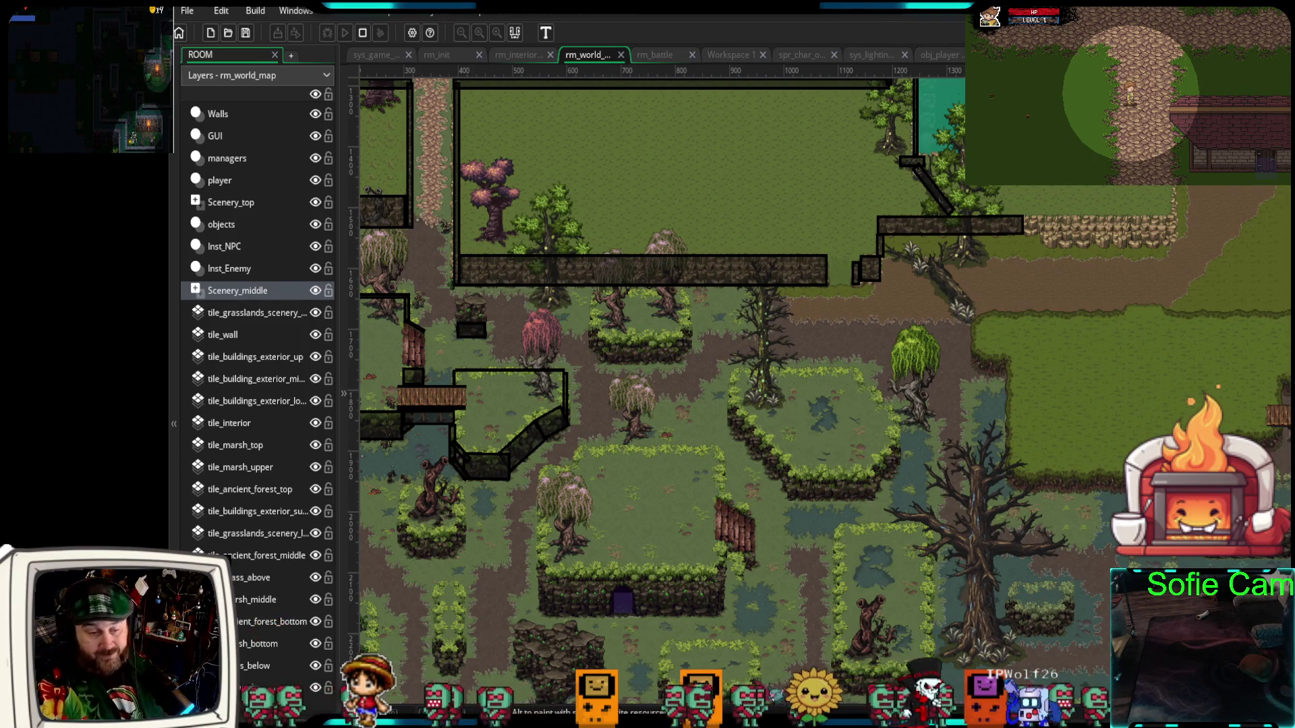
scroll(982, 457, down, 2)
scroll(982, 457, up, 4)
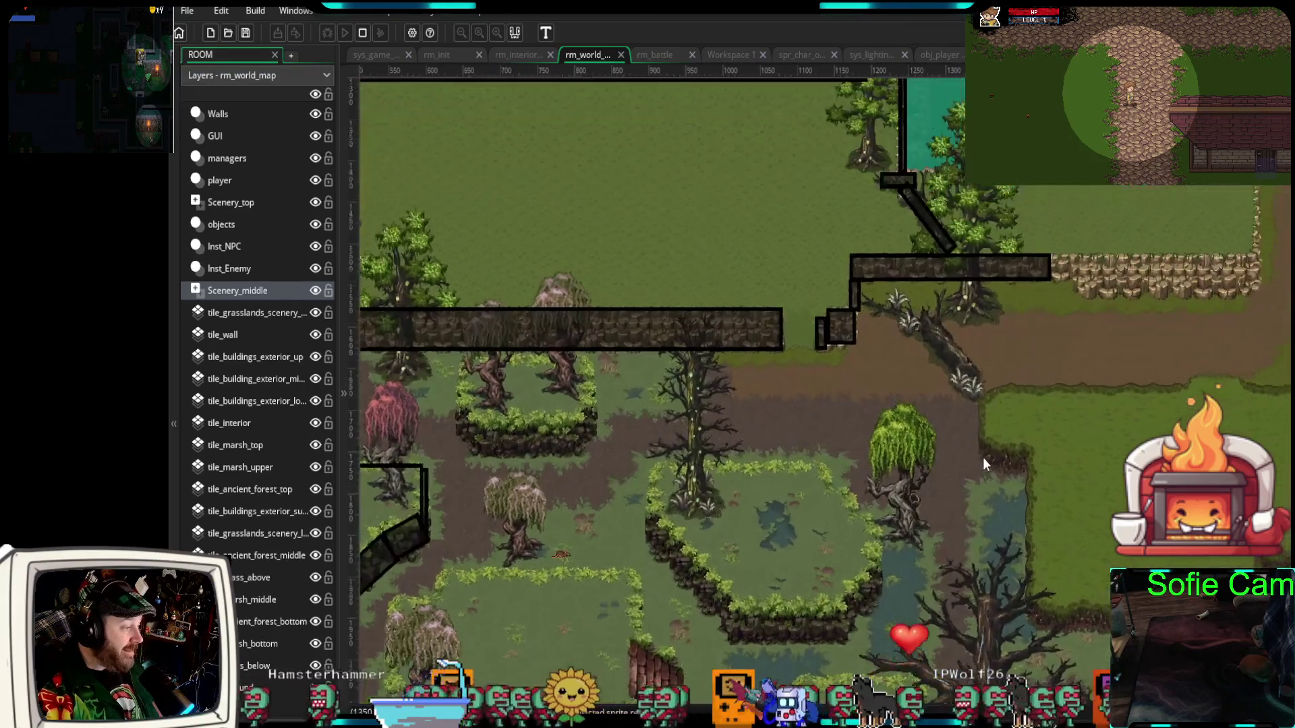
scroll(982, 457, up, 1)
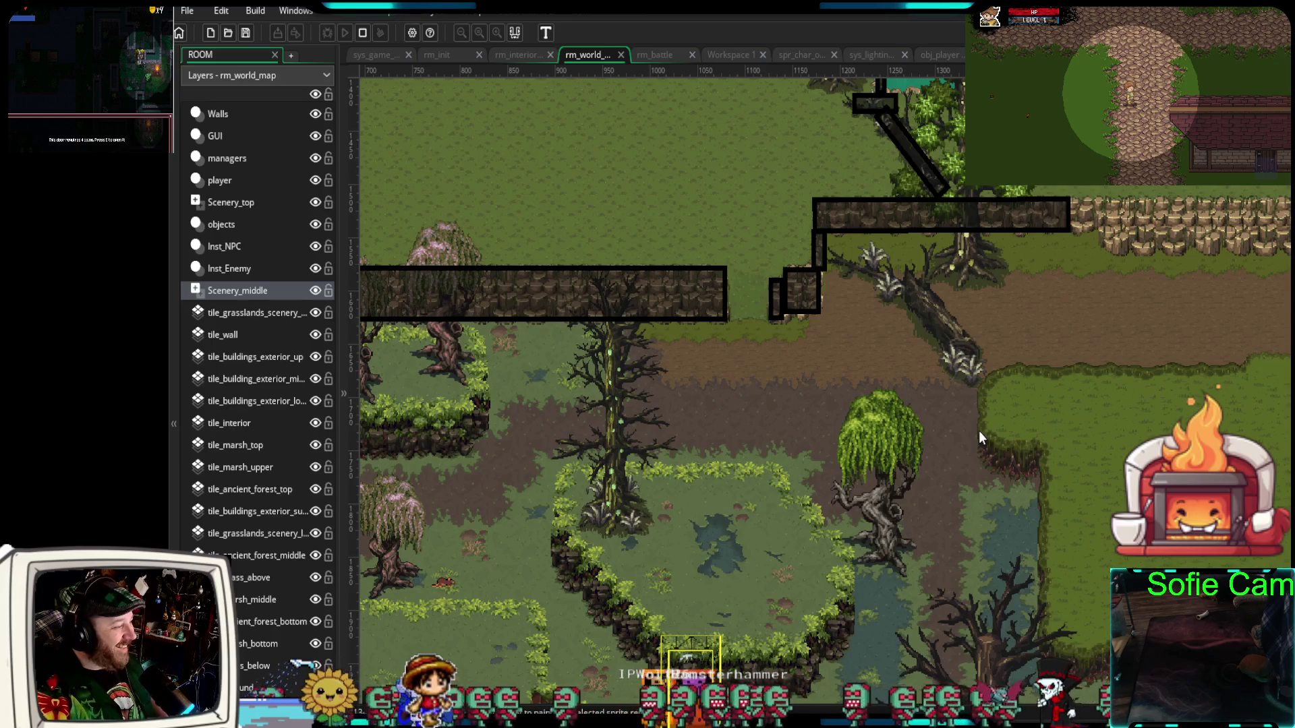
scroll(923, 371, up, 2)
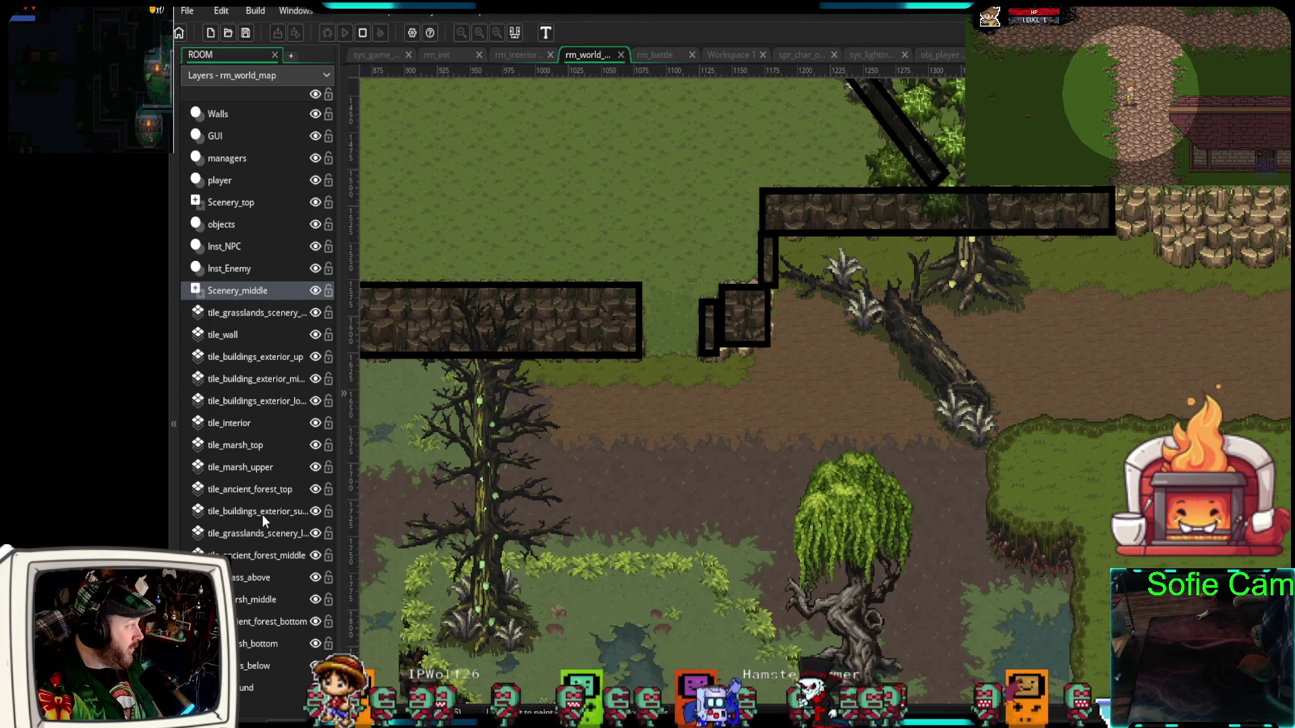
click(237, 116)
- Copy the upper-right ledge wall, rotate it diagonal, and fit it along the enlarged fallen log
click(861, 214)
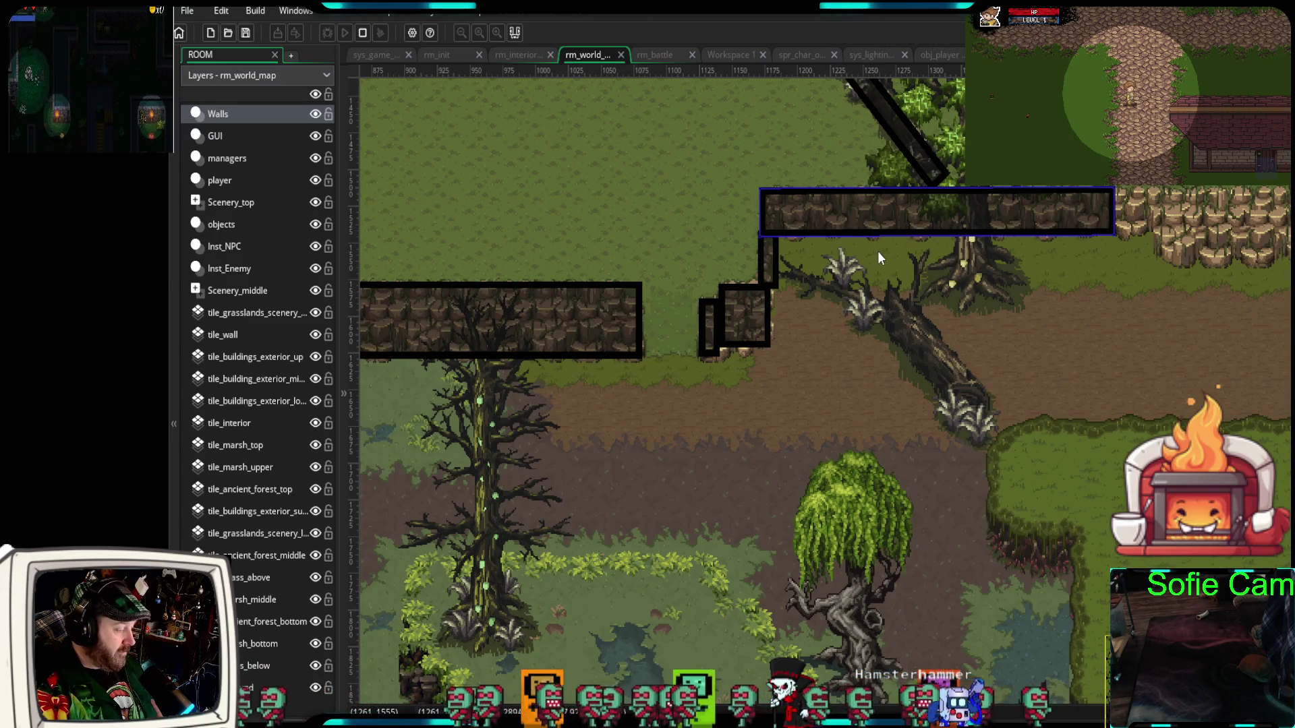
mouse_move(879, 258)
alt+mouse_down()
mouse_move(945, 332)
mouse_move(997, 310)
alt+mouse_up()
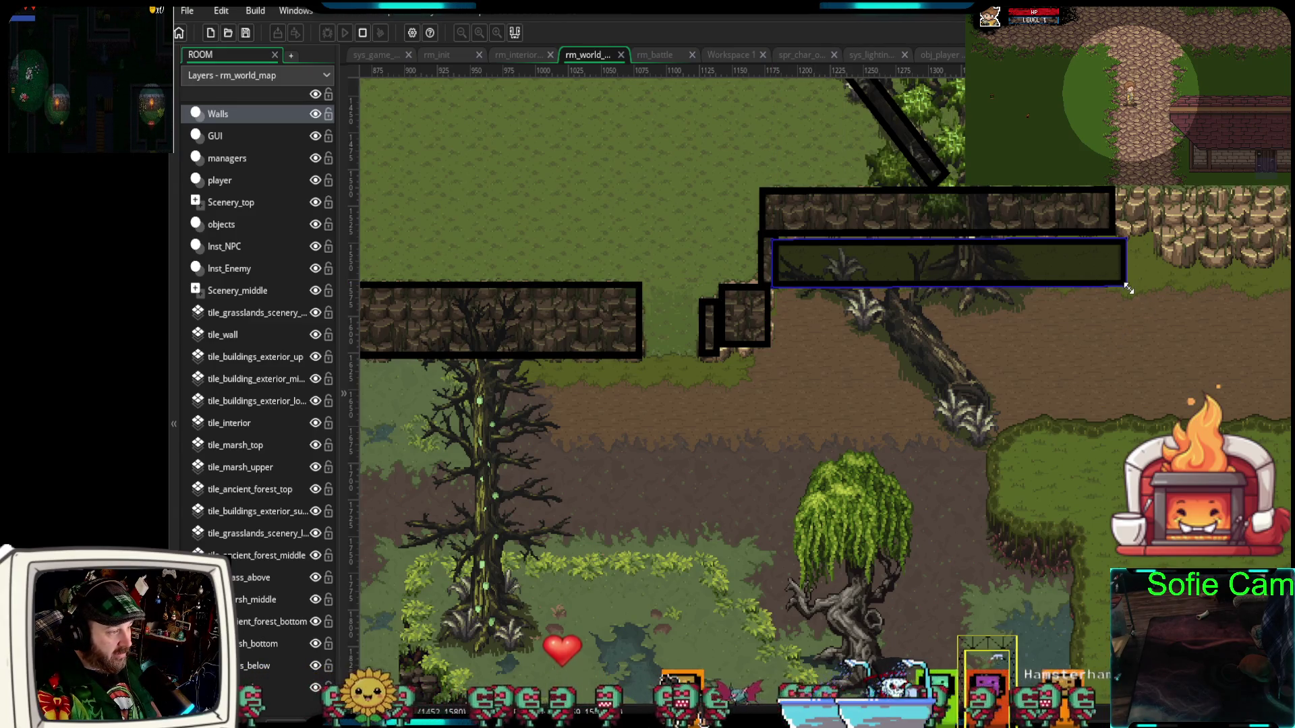
mouse_move(1129, 288)
mouse_down()
mouse_move(1052, 431)
mouse_move(1078, 419)
mouse_up()
drag(1023, 329, 1003, 436)
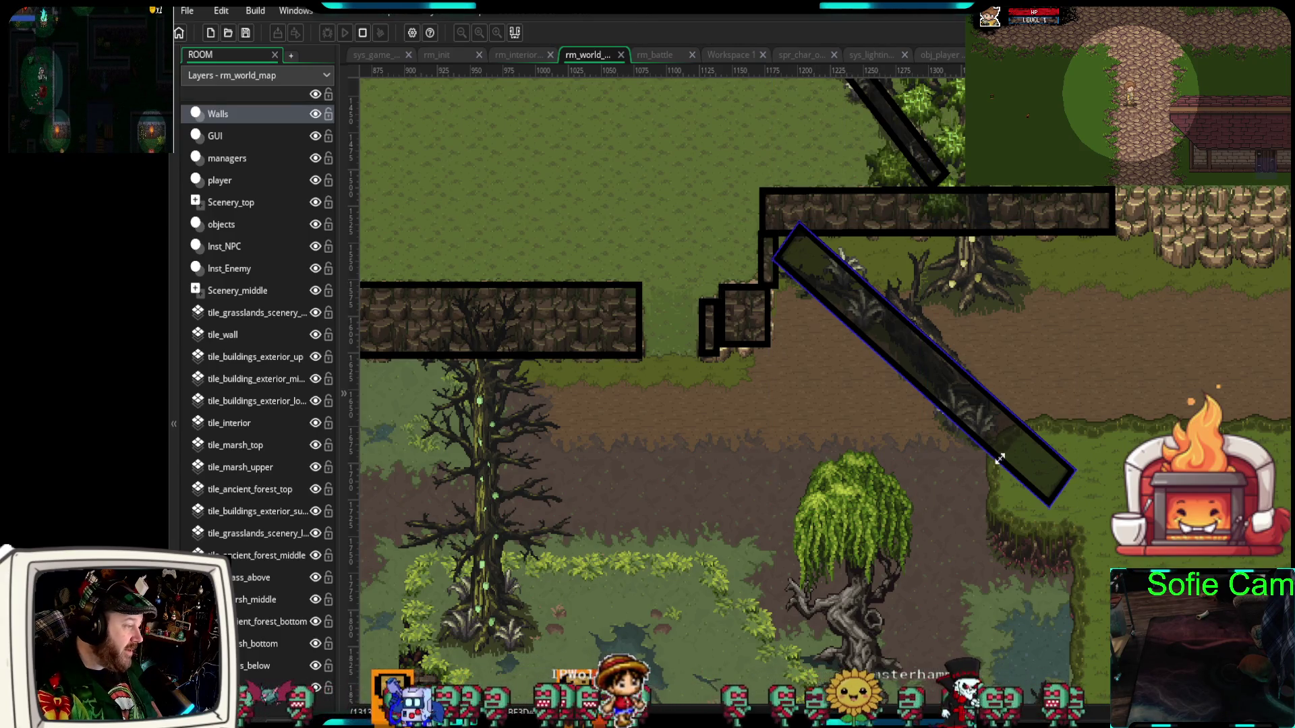
mouse_move(1071, 501)
mouse_down()
mouse_move(1002, 435)
mouse_move(1012, 415)
mouse_up()
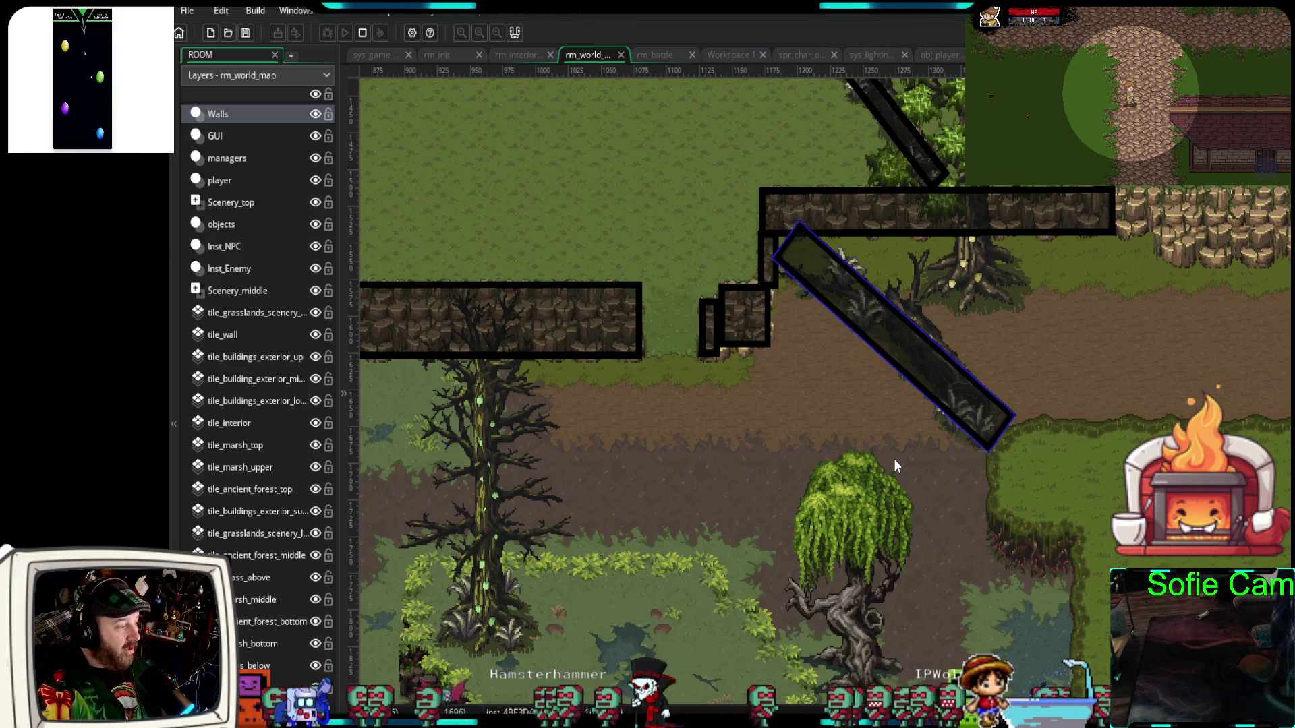
scroll(823, 427, down, 1)
scroll(814, 422, down, 3)
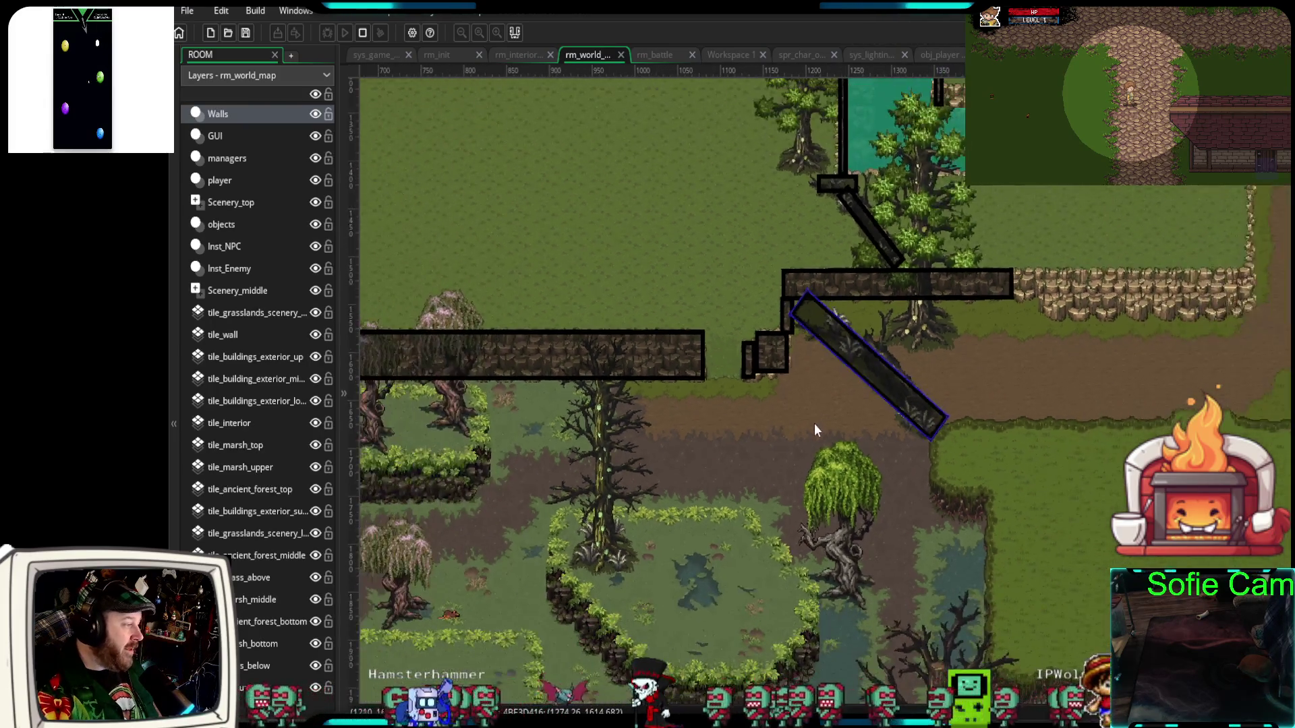
drag(798, 433, 1027, 463)
scroll(1027, 456, down, 3)
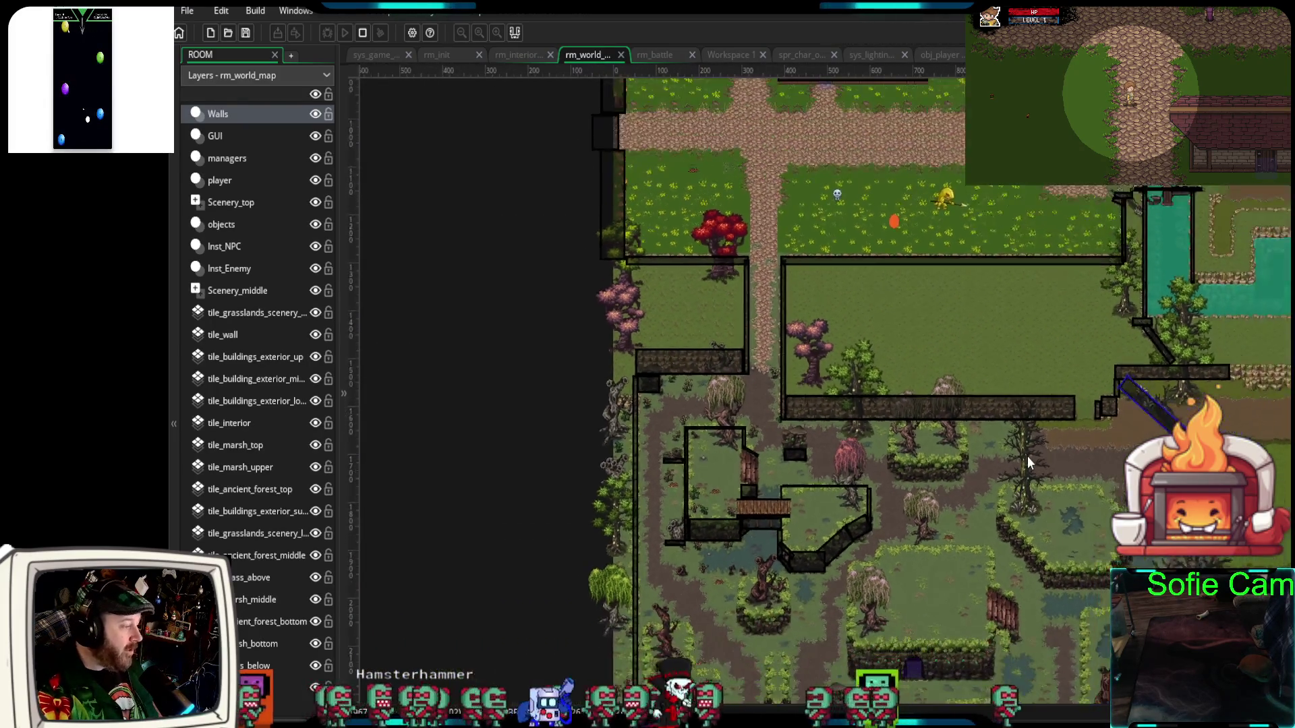
scroll(1013, 476, up, 3)
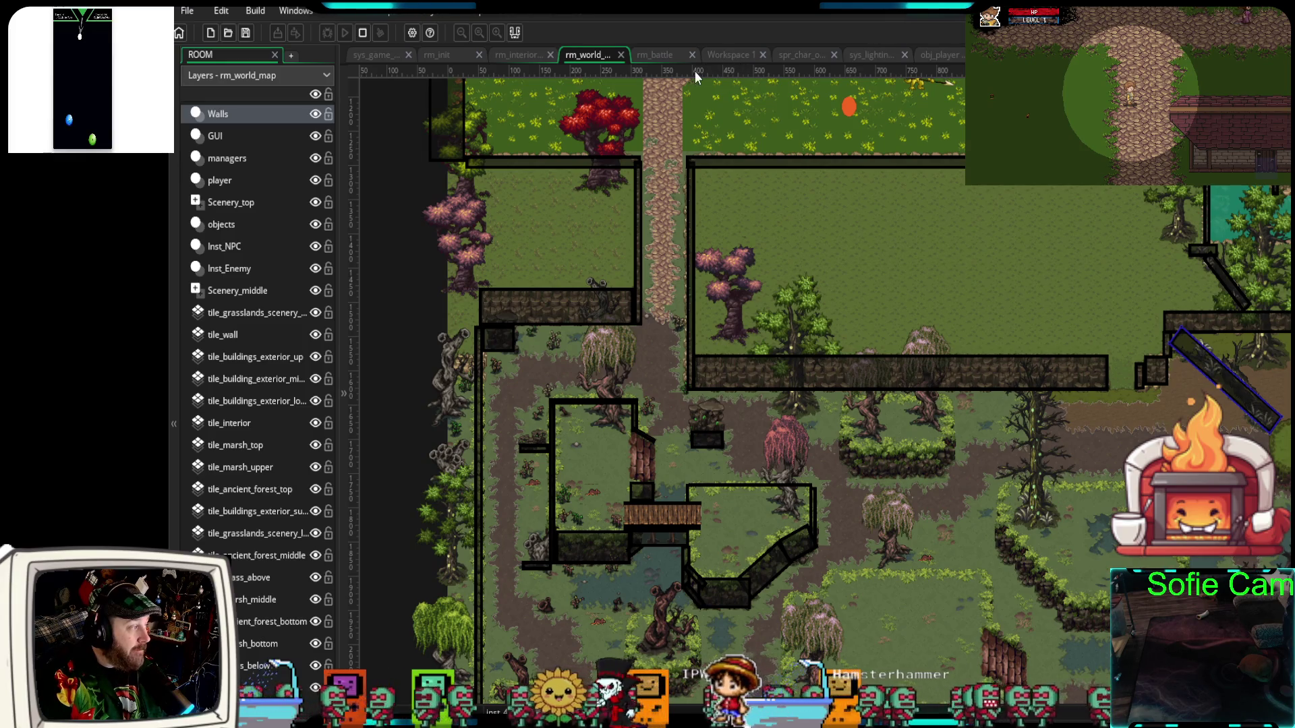
- Review obj_player's Create event wall variables and its obj_editor_oval collider, then return to rm_world_map
click(925, 57)
scroll(670, 329, down, 3)
scroll(681, 324, up, 20)
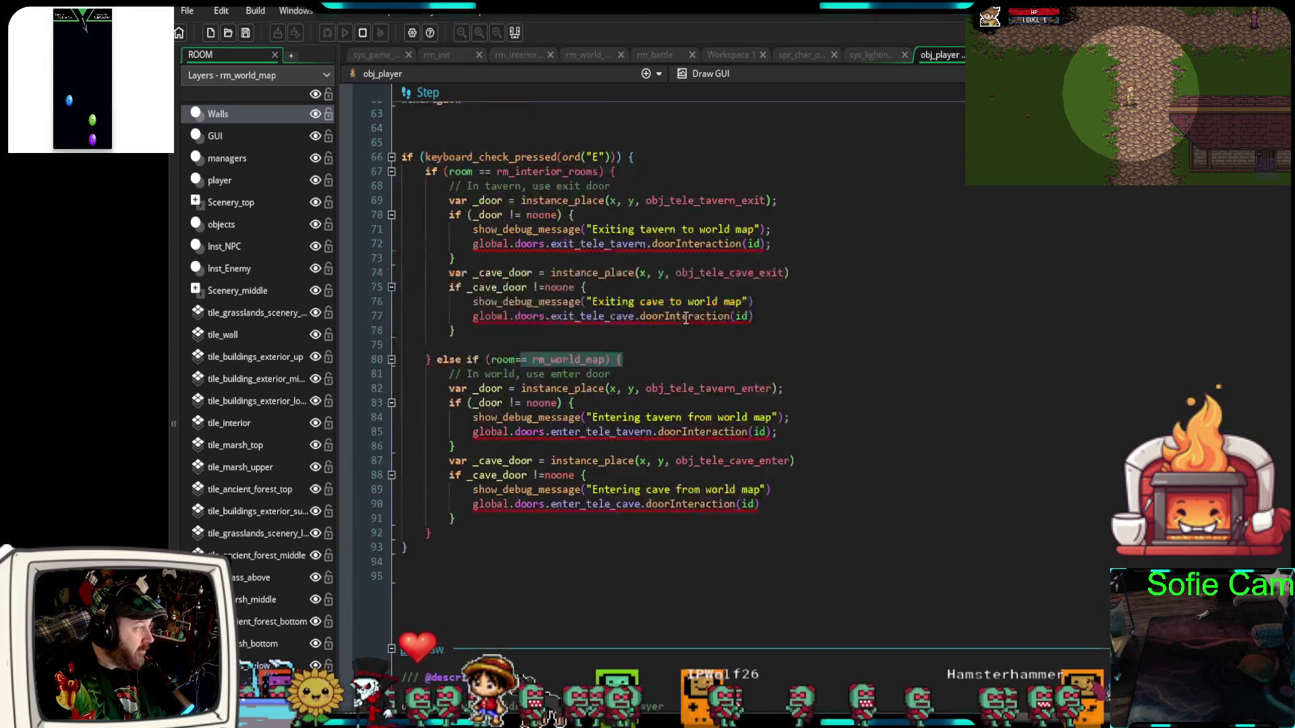
scroll(688, 317, up, 15)
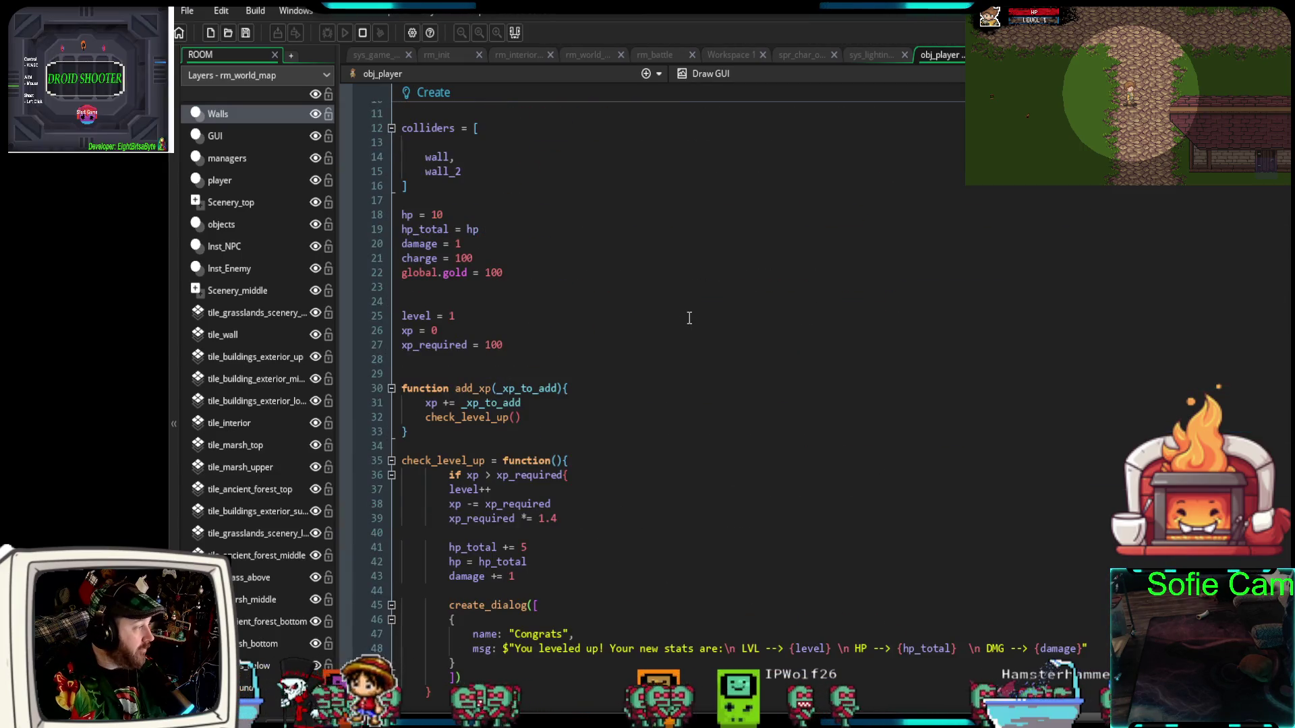
scroll(689, 318, down, 4)
scroll(681, 378, up, 8)
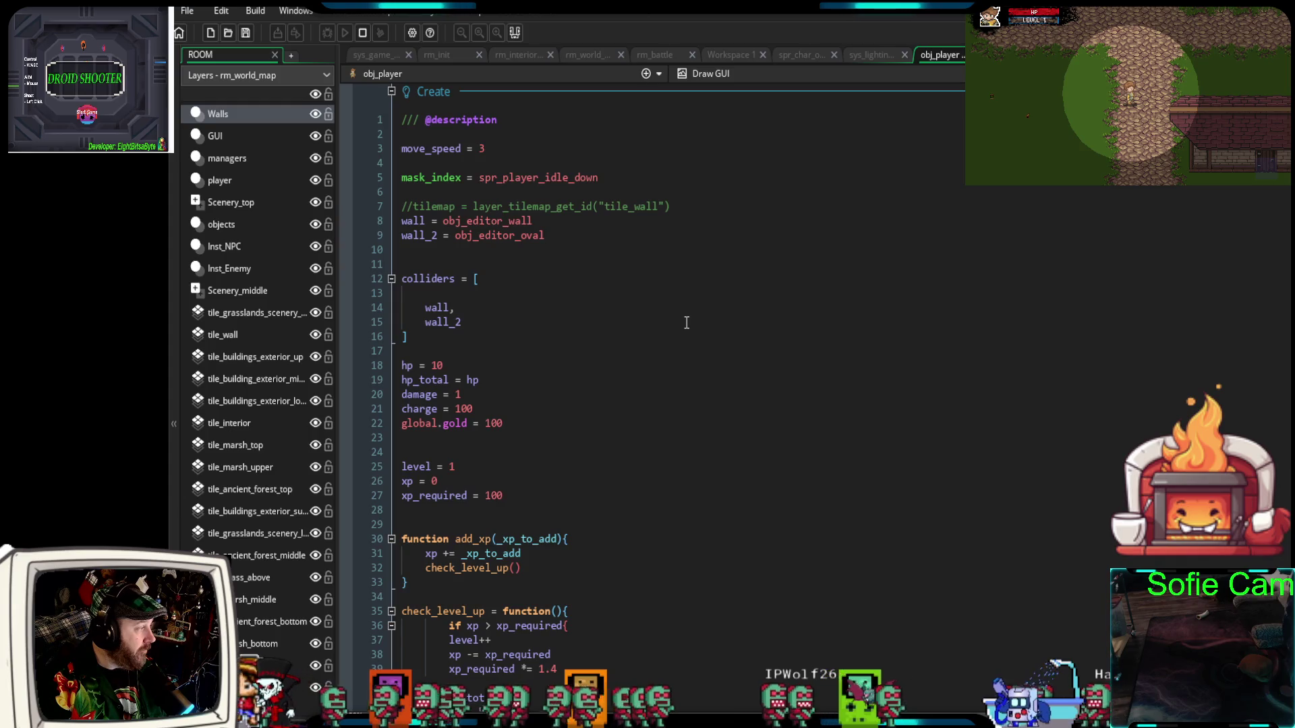
drag(411, 337, 375, 207)
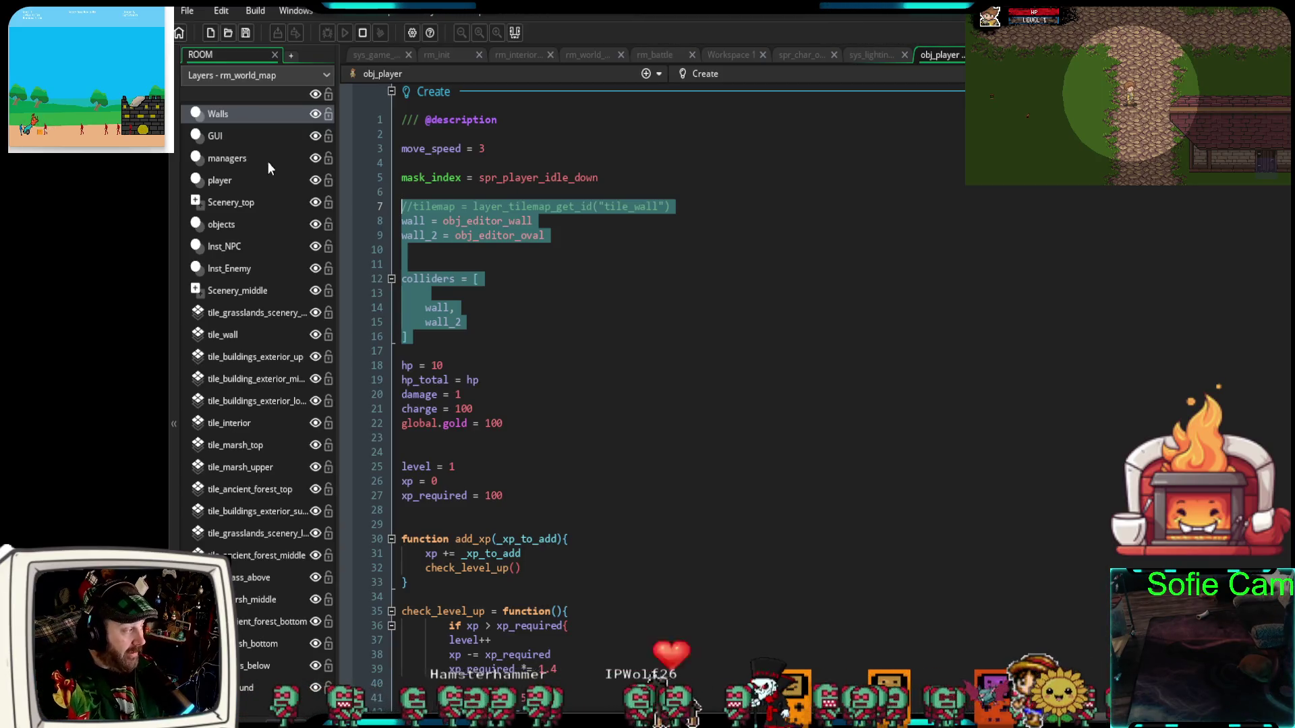
click(561, 243)
drag(478, 233, 446, 231)
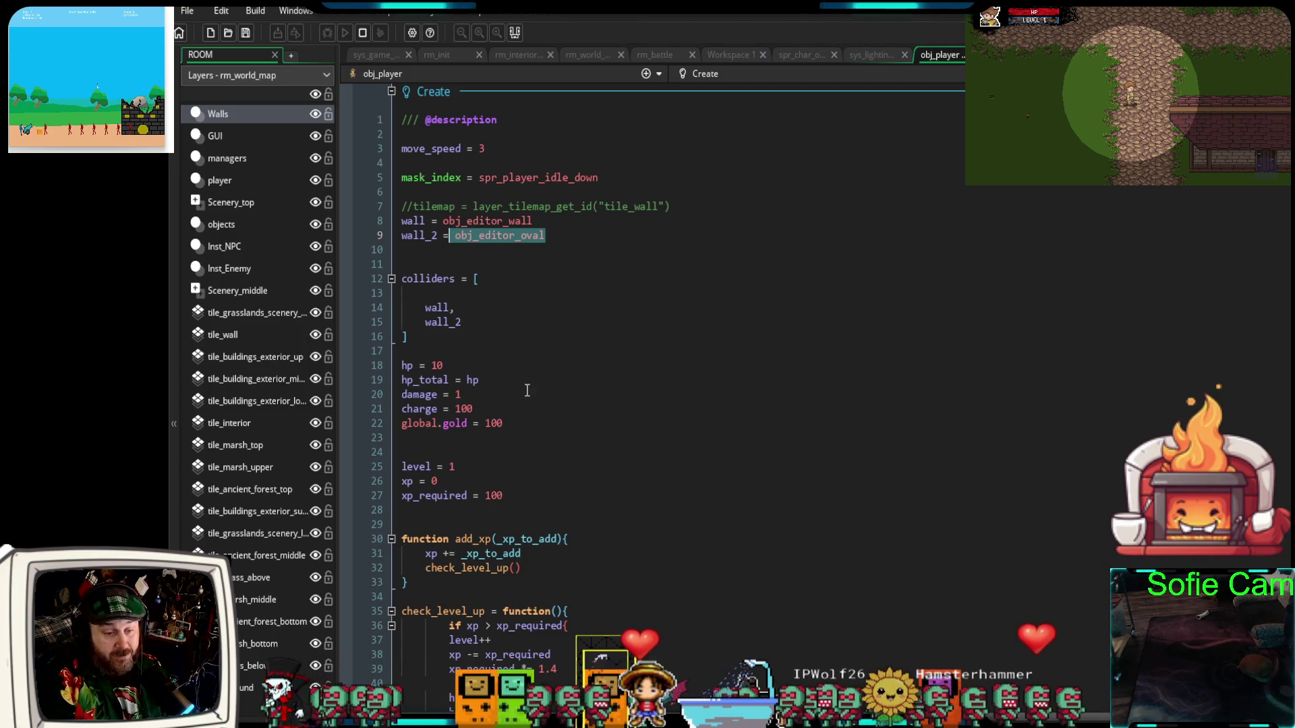
click(585, 55)
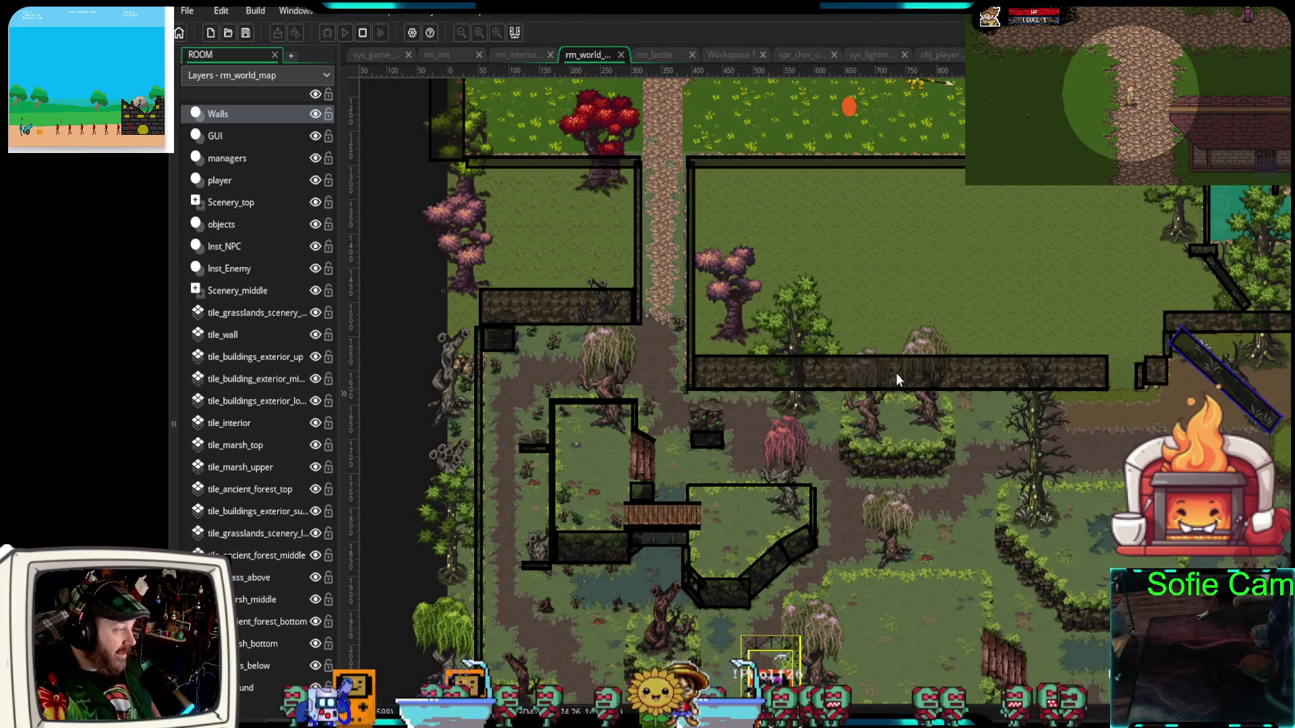
scroll(910, 386, down, 5)
scroll(892, 298, down, 1)
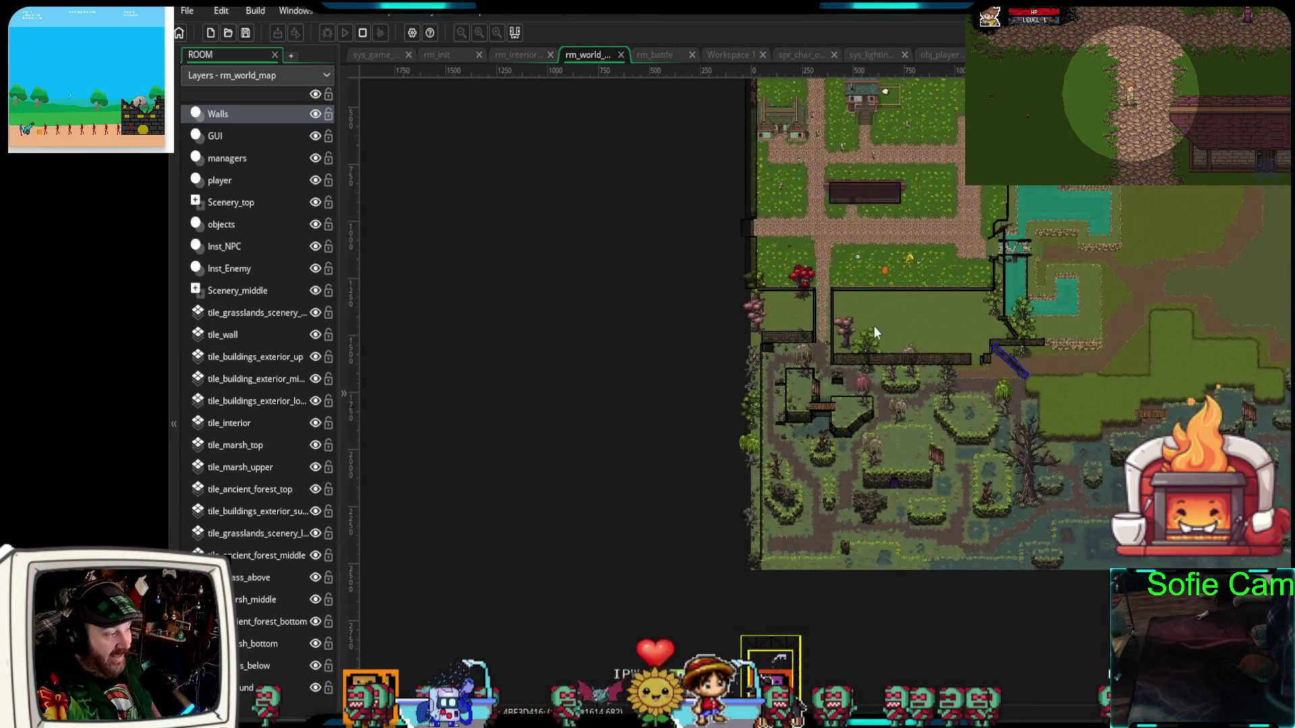
drag(873, 326, 881, 516)
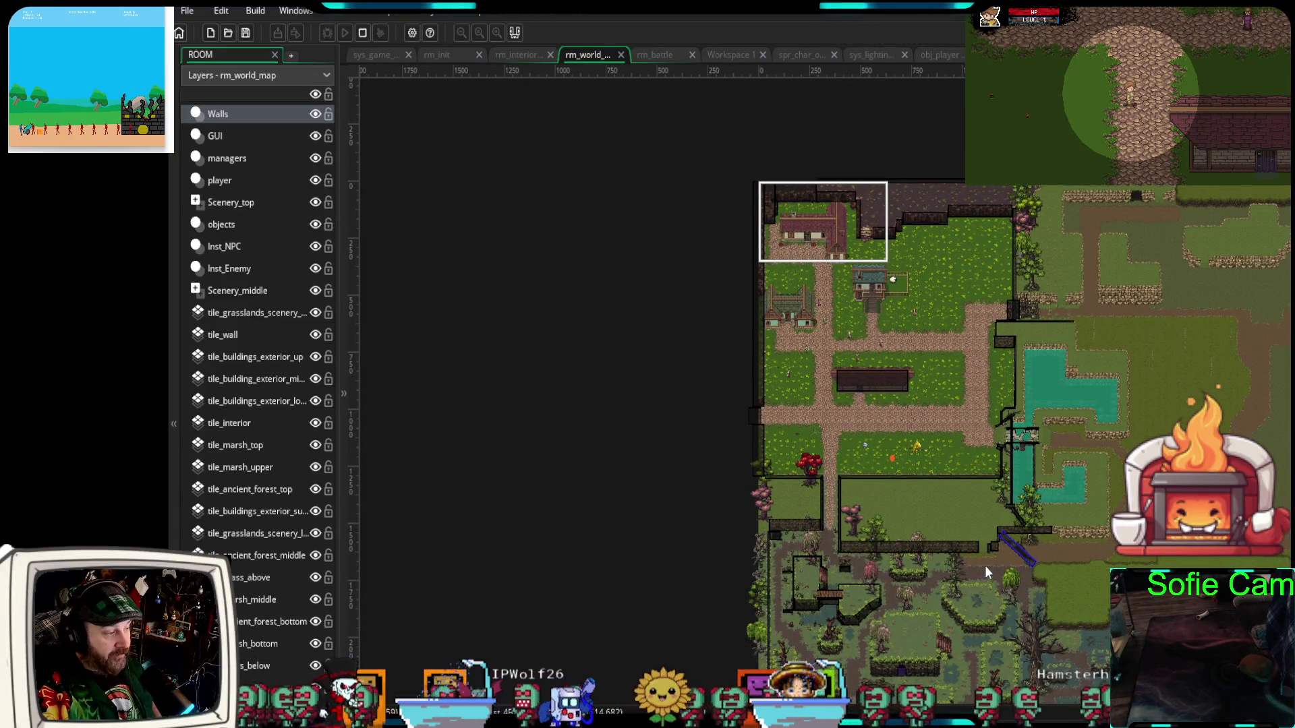
scroll(986, 561, up, 5)
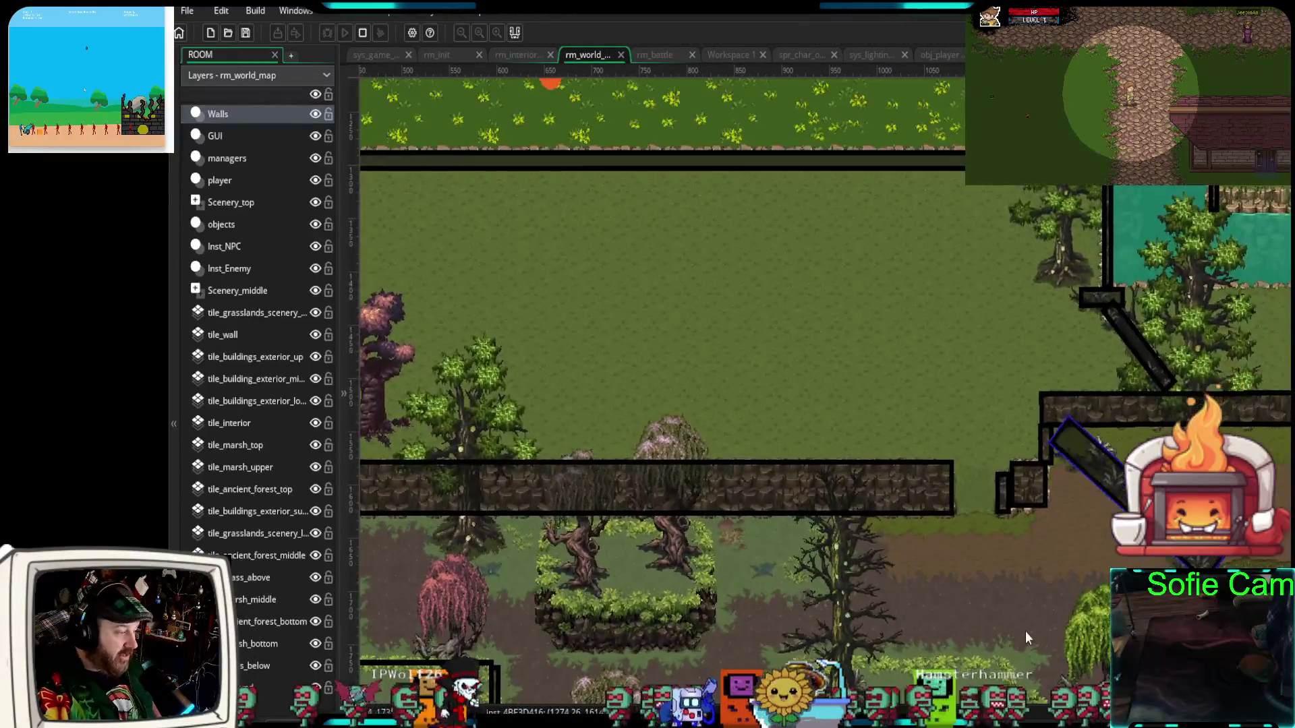
mouse_move(1028, 630)
mouse_down()
mouse_move(1057, 496)
mouse_move(1059, 310)
mouse_up()
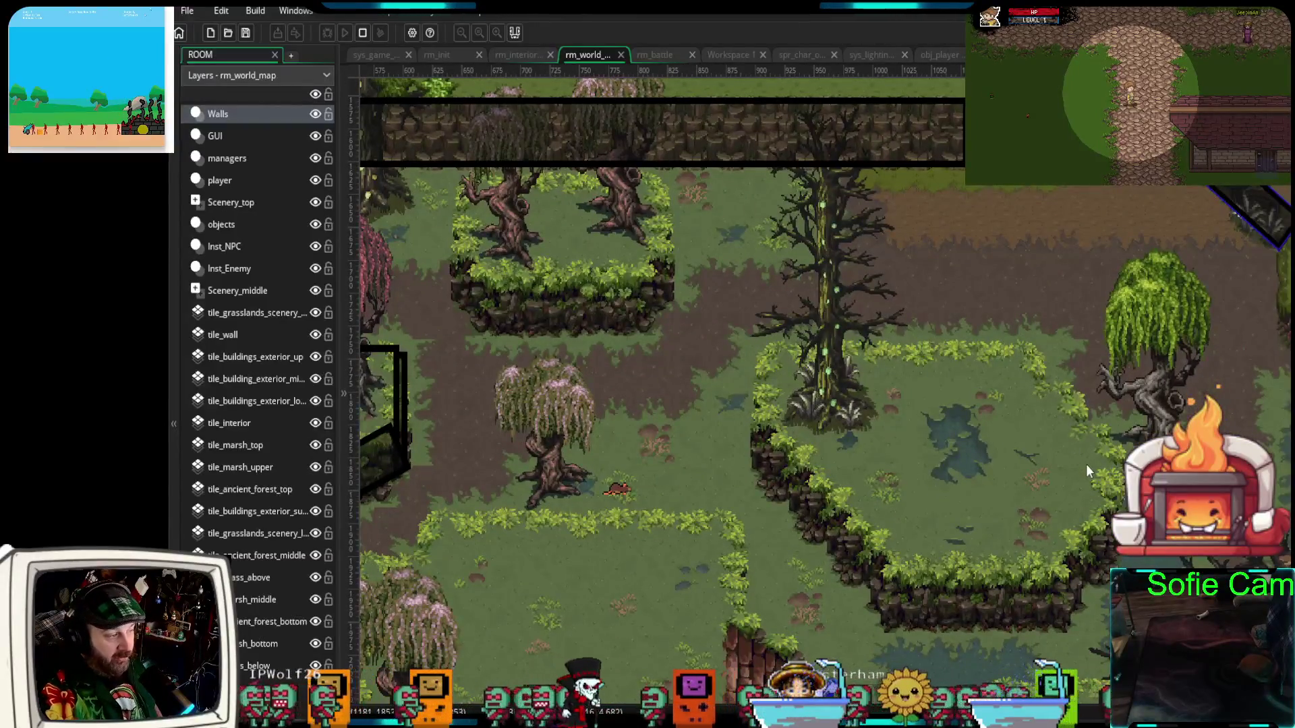
scroll(1067, 472, down, 1)
mouse_move(1074, 505)
mouse_down()
mouse_move(831, 385)
mouse_move(840, 396)
mouse_move(828, 372)
mouse_move(777, 460)
mouse_up()
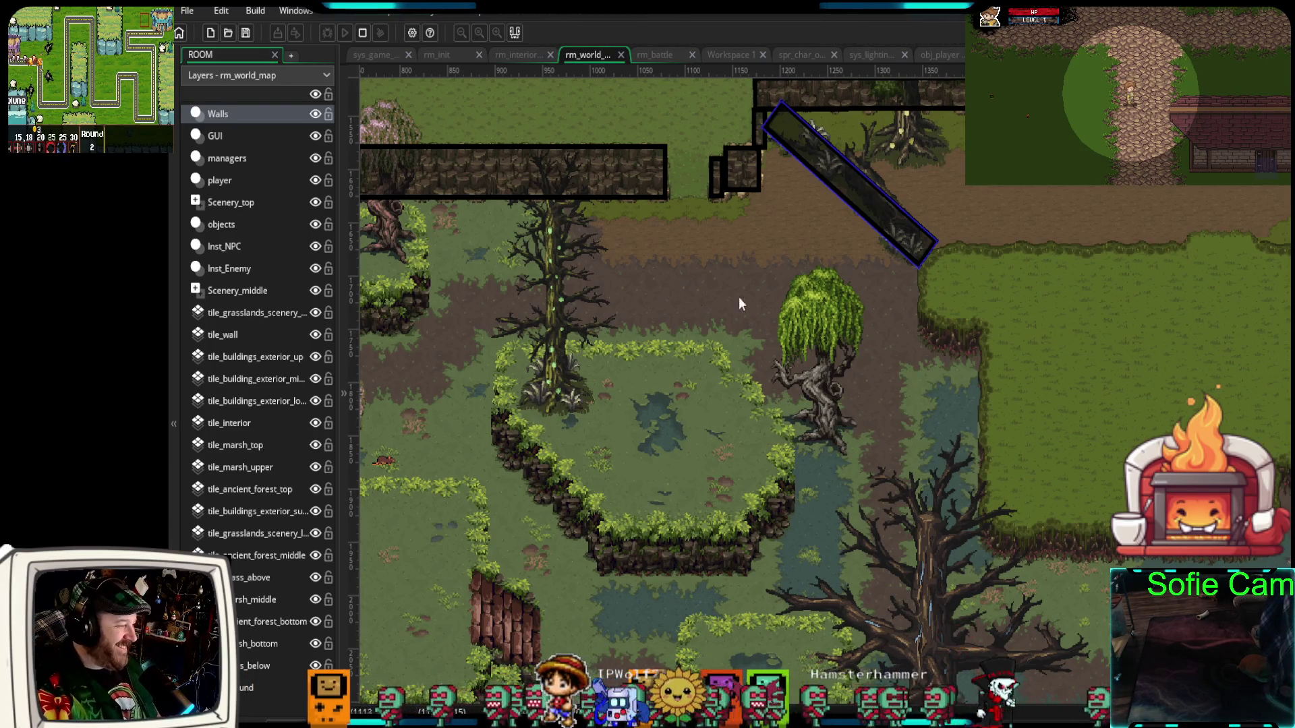
drag(916, 314, 869, 347)
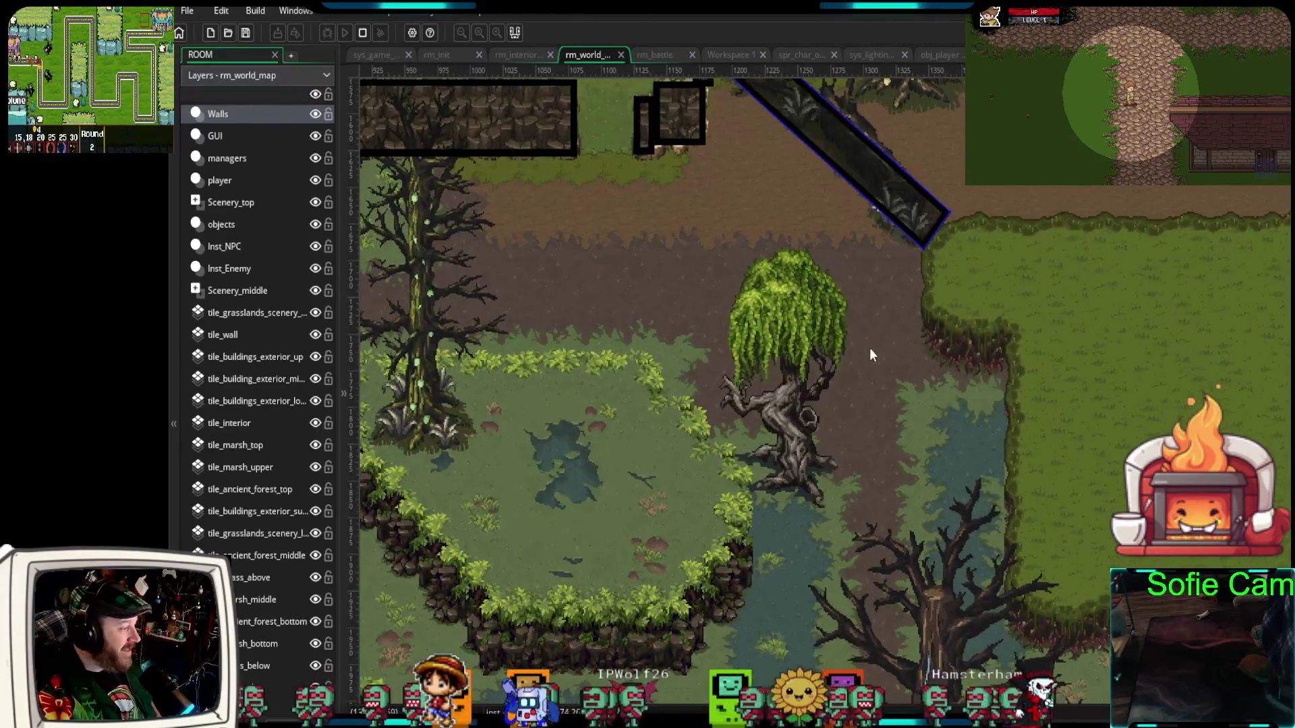
scroll(1046, 610, up, 2)
drag(1045, 610, 1022, 188)
scroll(1023, 325, down, 3)
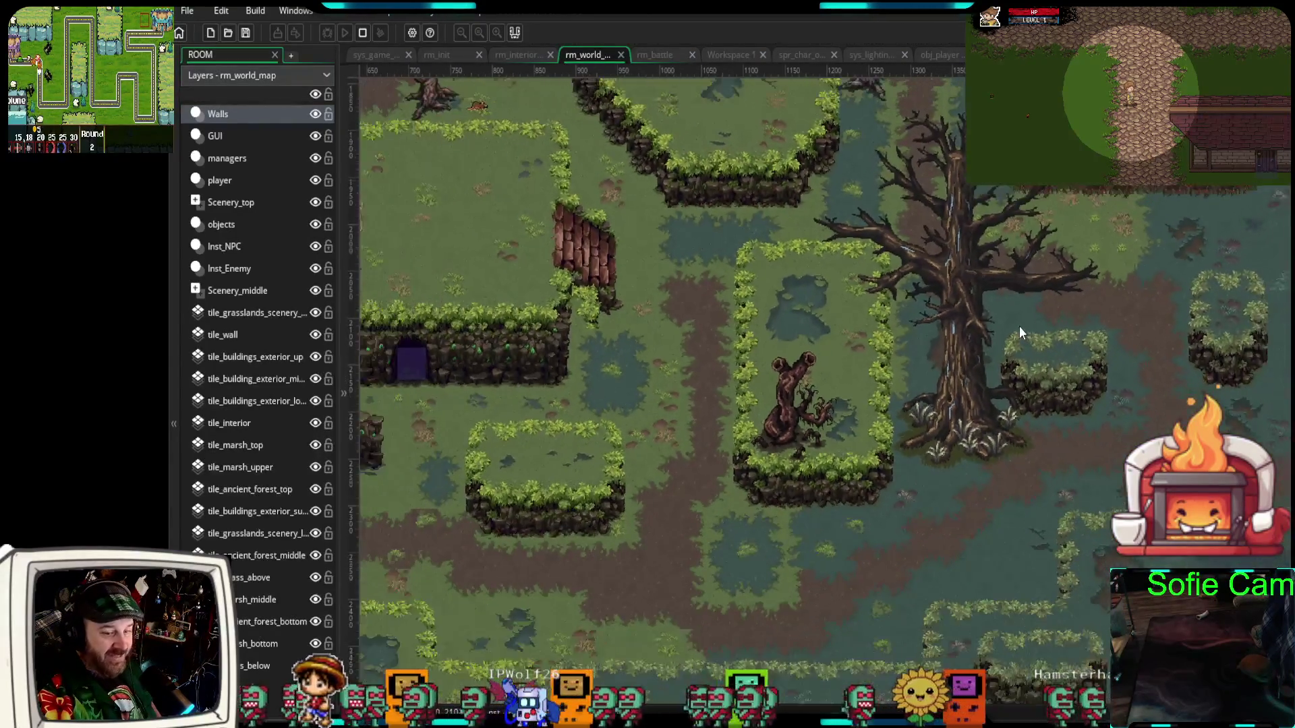
scroll(904, 397, down, 1)
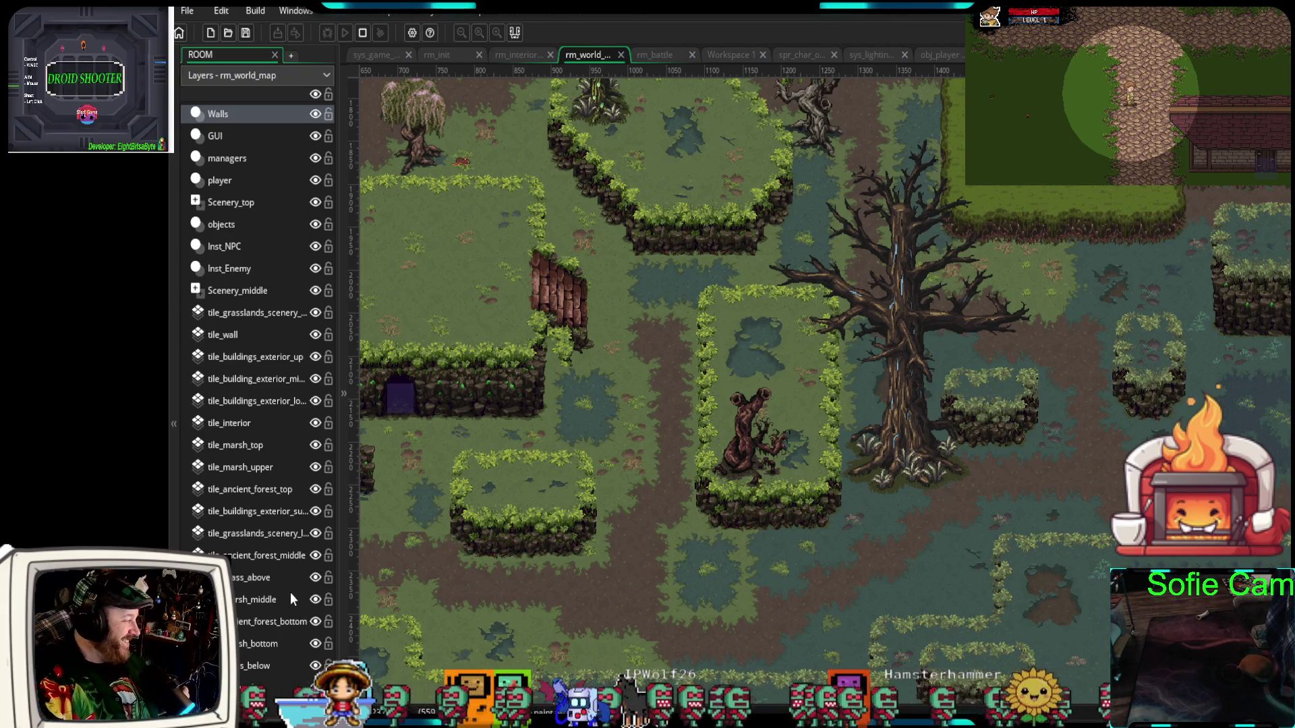
- Move the big dead tree on Scenery_top to the room's right edge
click(254, 297)
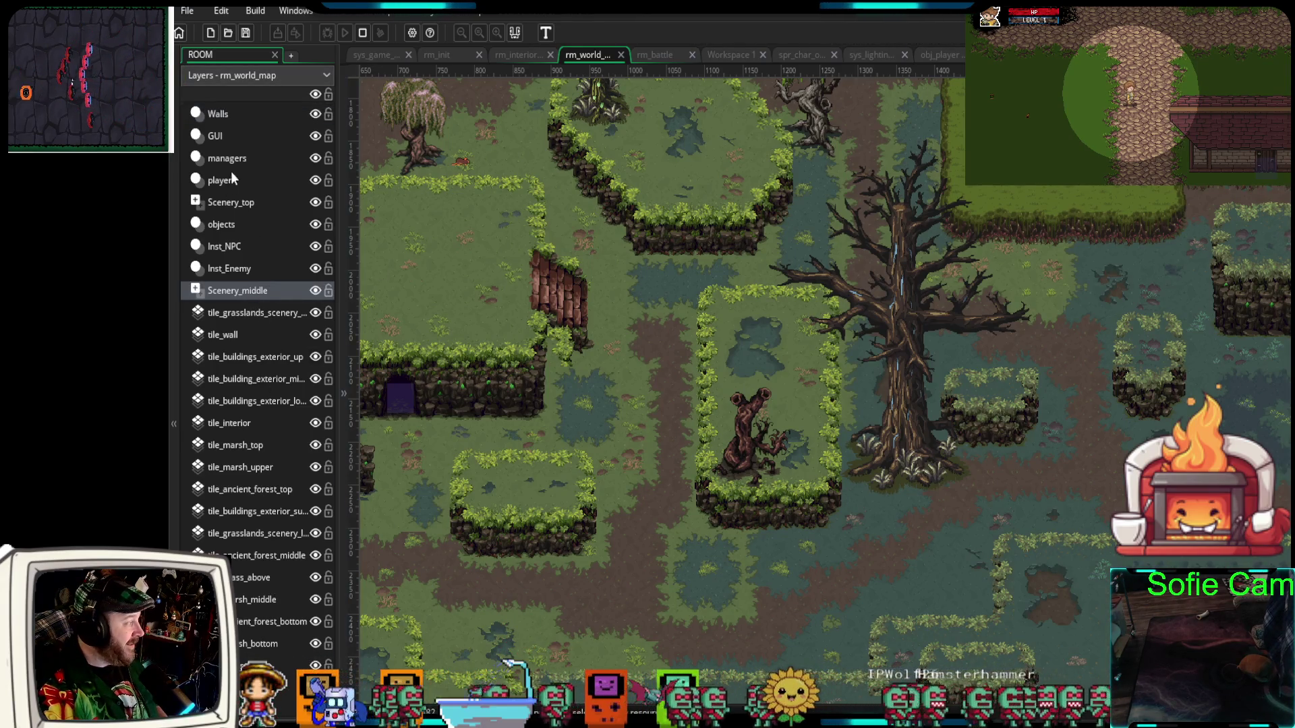
click(244, 204)
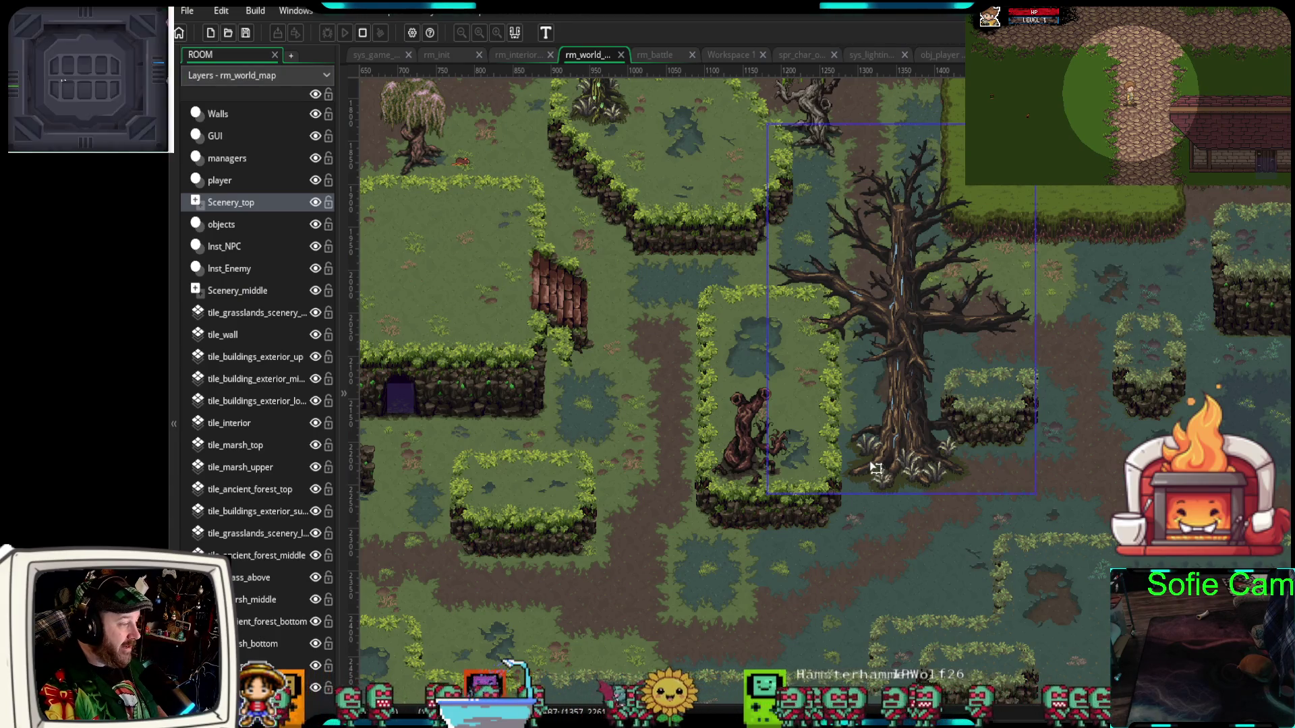
drag(911, 425, 1241, 426)
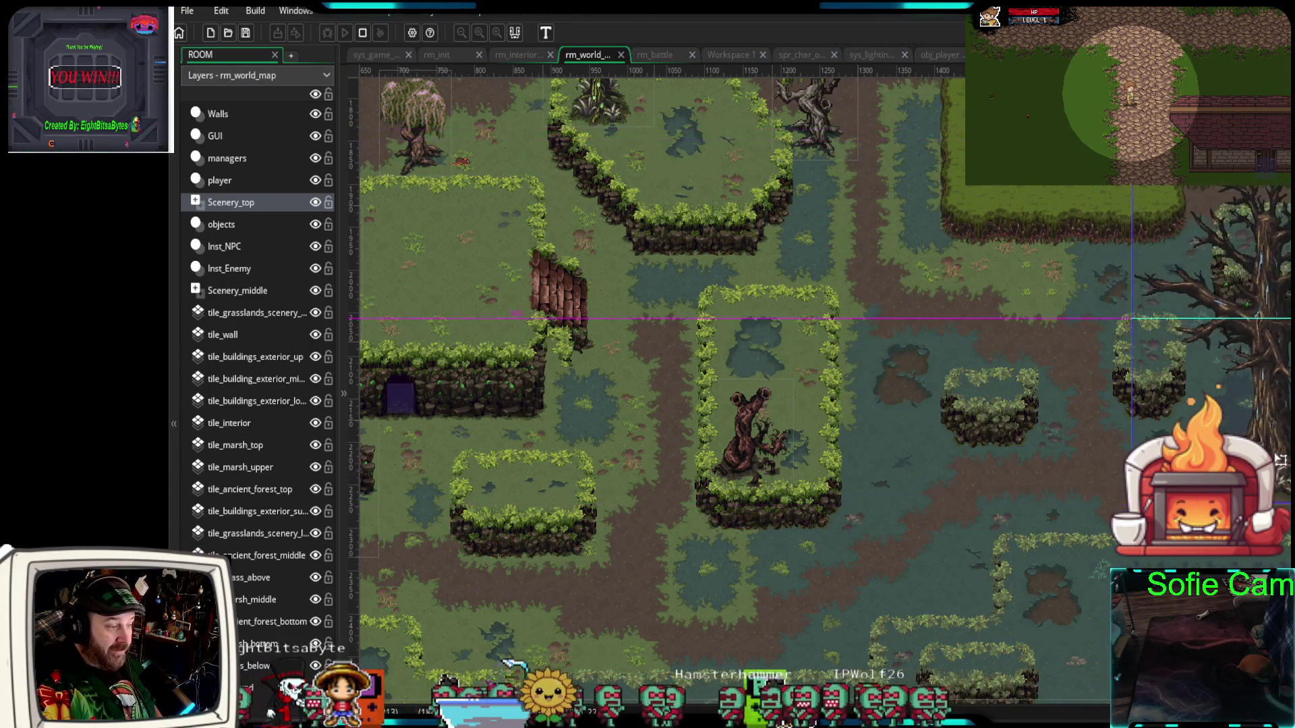
scroll(933, 463, right, 3)
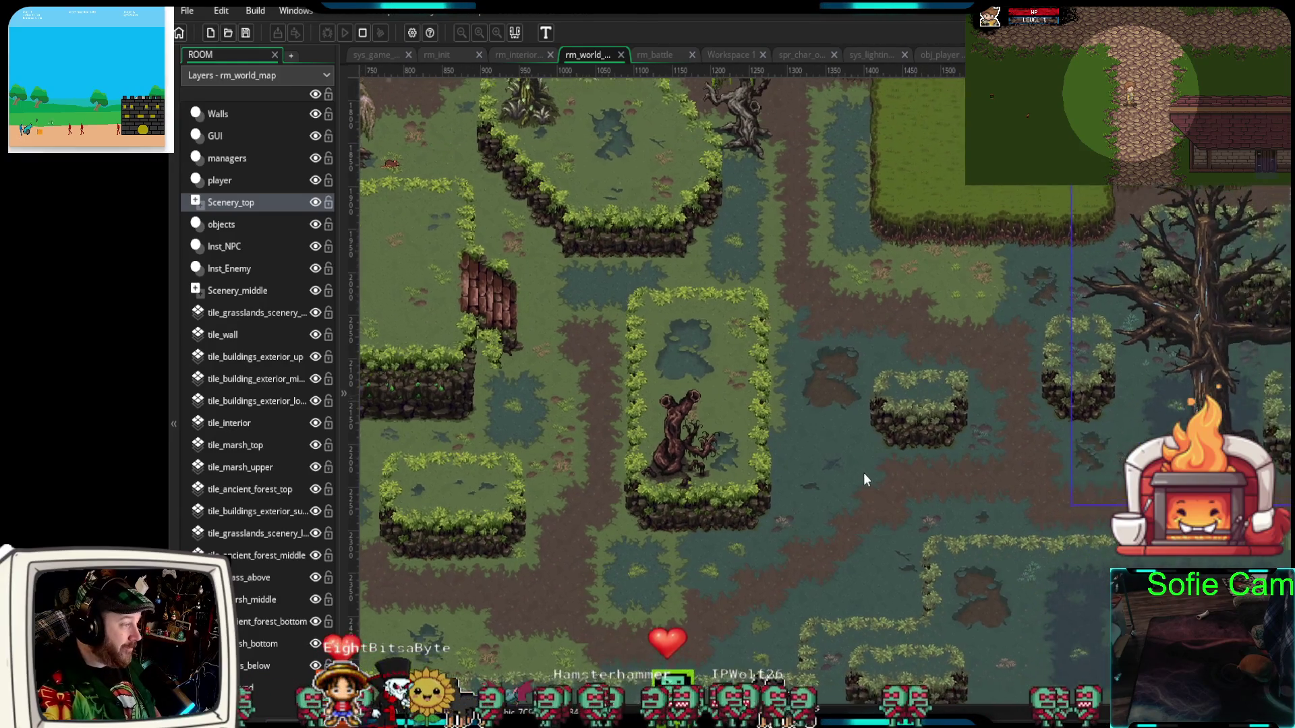
scroll(851, 491, up, 2)
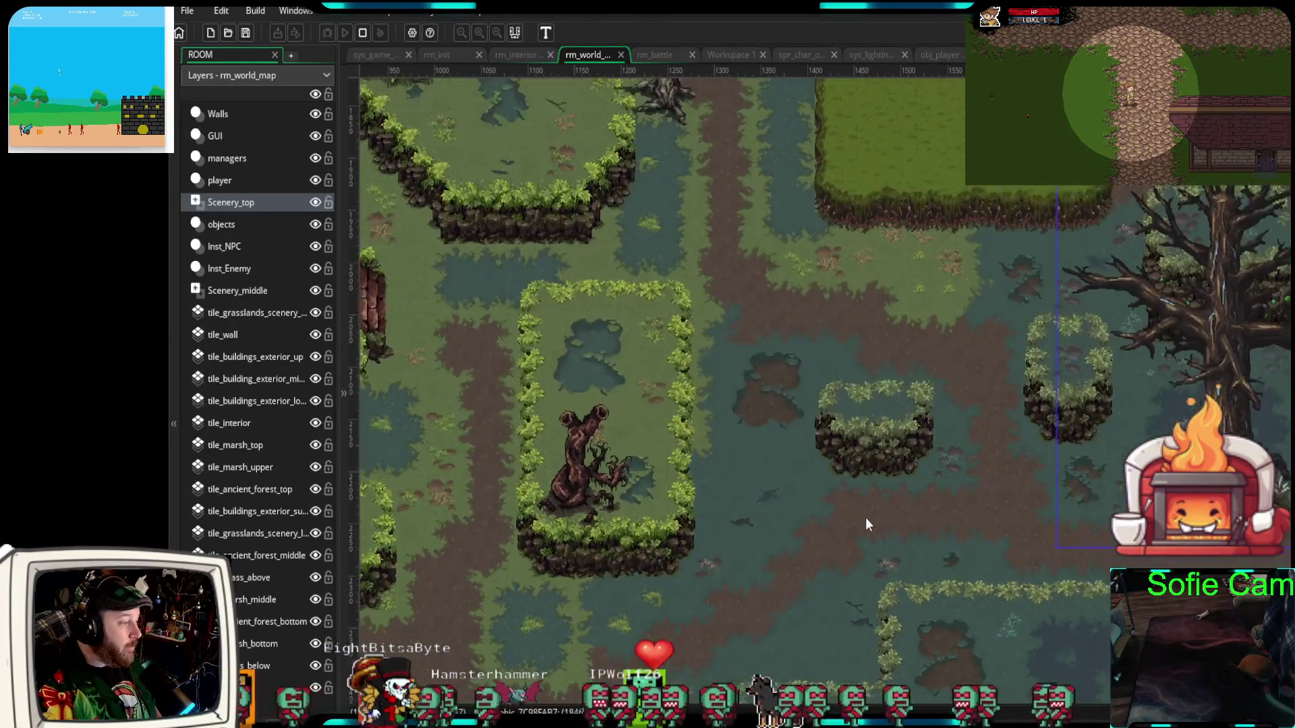
- Lay an enlarged fallen-log sprite across the swamp on Scenery_middle
click(264, 315)
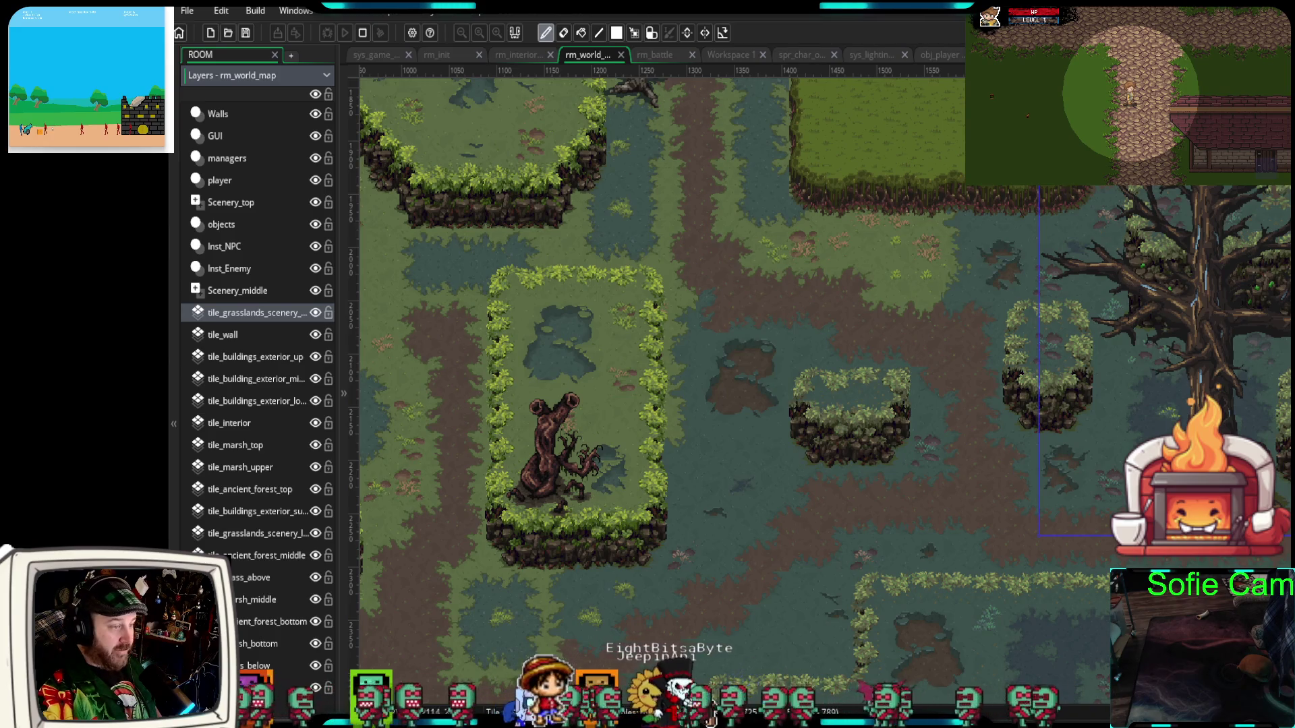
click(229, 295)
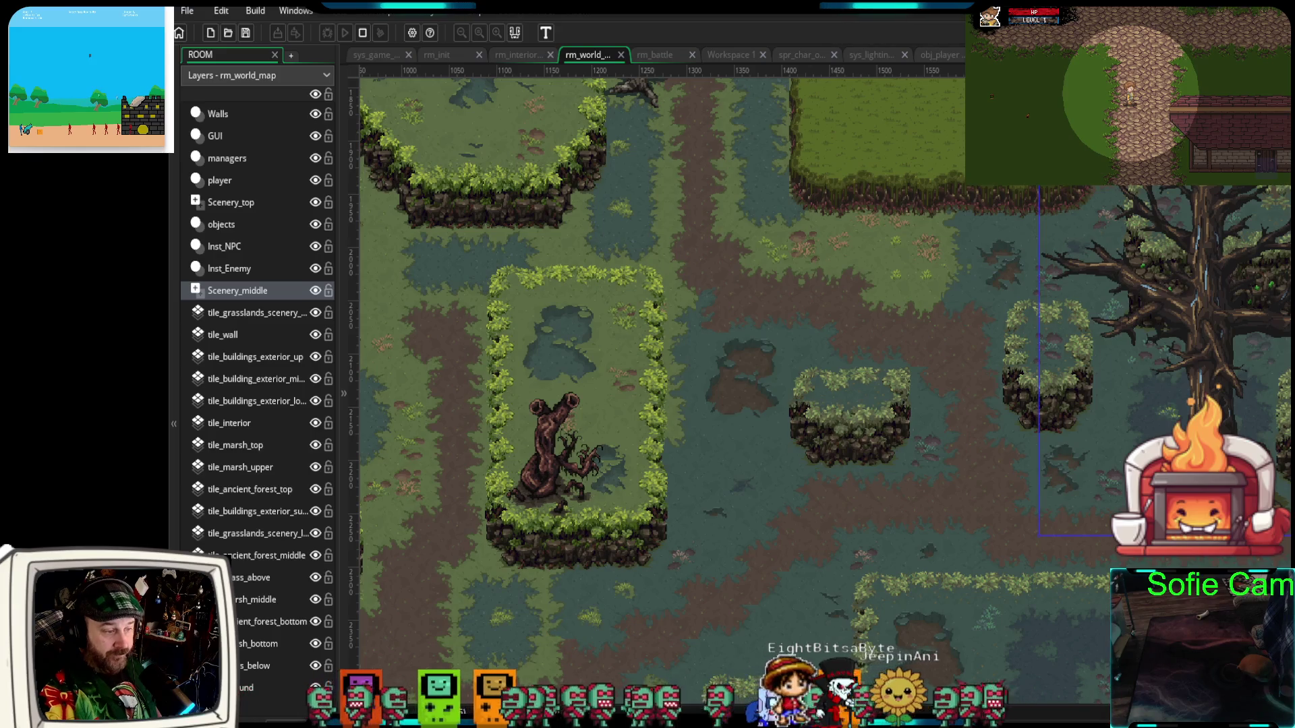
mouse_move(1214, 337)
mouse_down()
mouse_move(1098, 368)
mouse_move(867, 297)
mouse_move(834, 261)
mouse_up()
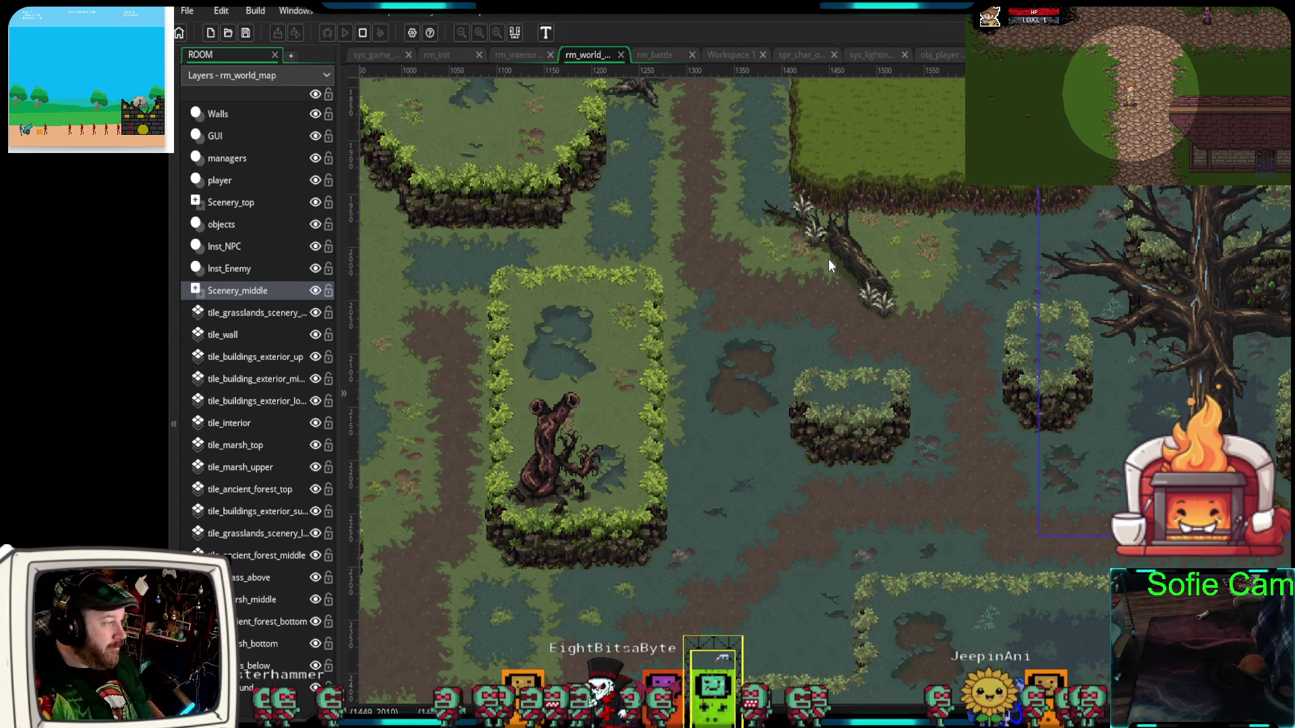
mouse_move(902, 322)
mouse_down()
mouse_move(925, 372)
mouse_move(945, 373)
mouse_up()
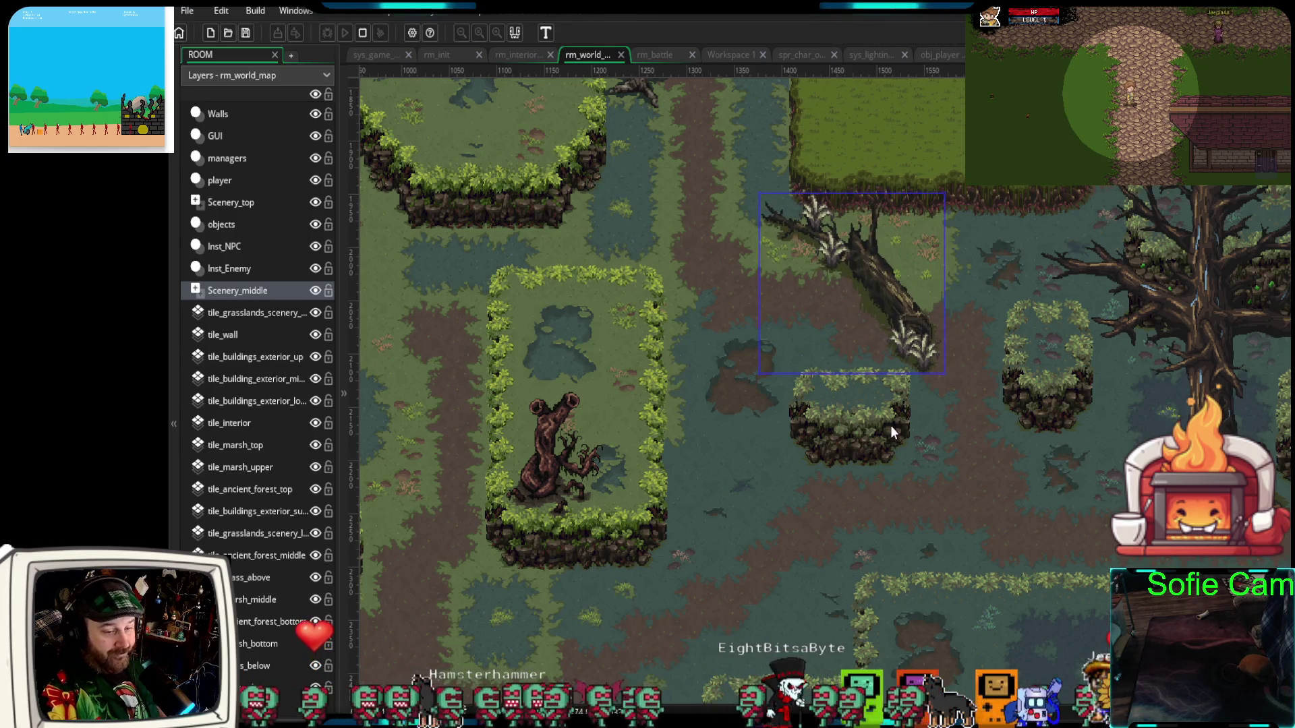
- Place a second fallen log below the first across the lower swamp path
mouse_move(941, 466)
mouse_down()
mouse_move(1005, 424)
mouse_move(1010, 396)
mouse_up()
mouse_move(1294, 405)
mouse_down()
mouse_move(887, 435)
mouse_move(1015, 439)
mouse_up()
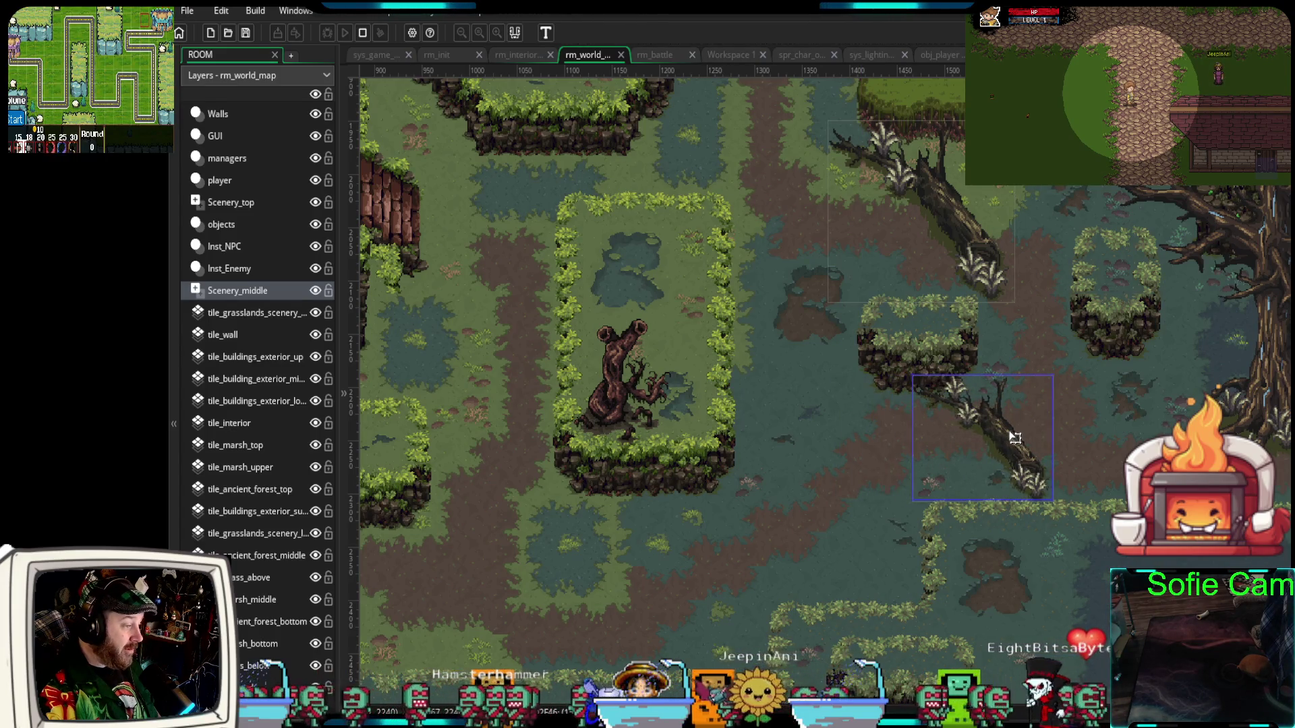
scroll(910, 459, down, 3)
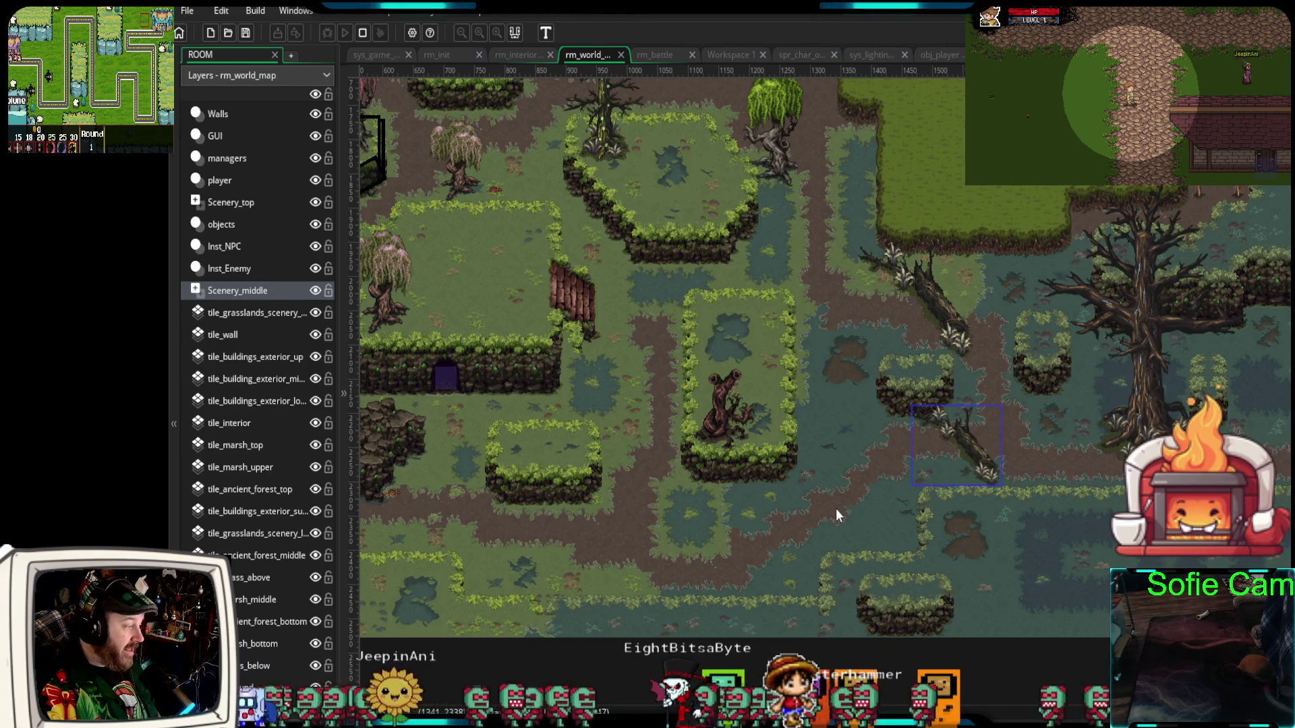
drag(836, 508, 807, 586)
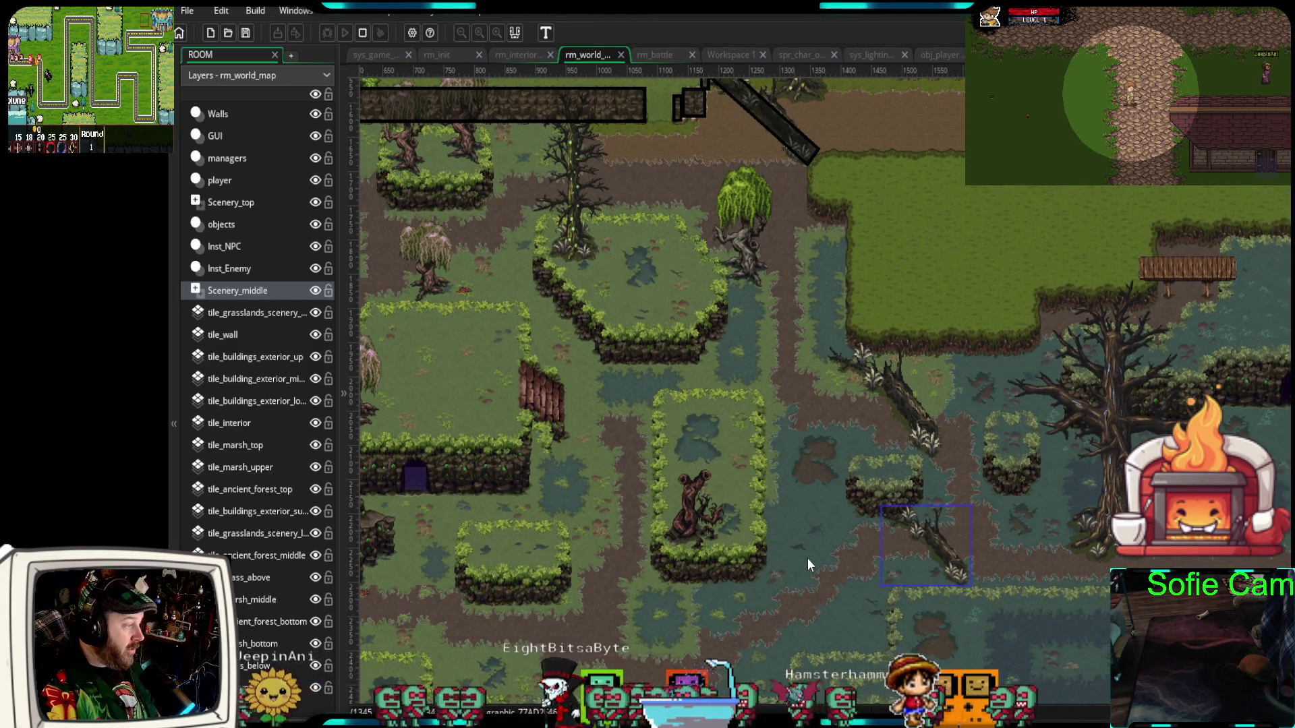
scroll(807, 557, up, 3)
scroll(809, 555, down, 5)
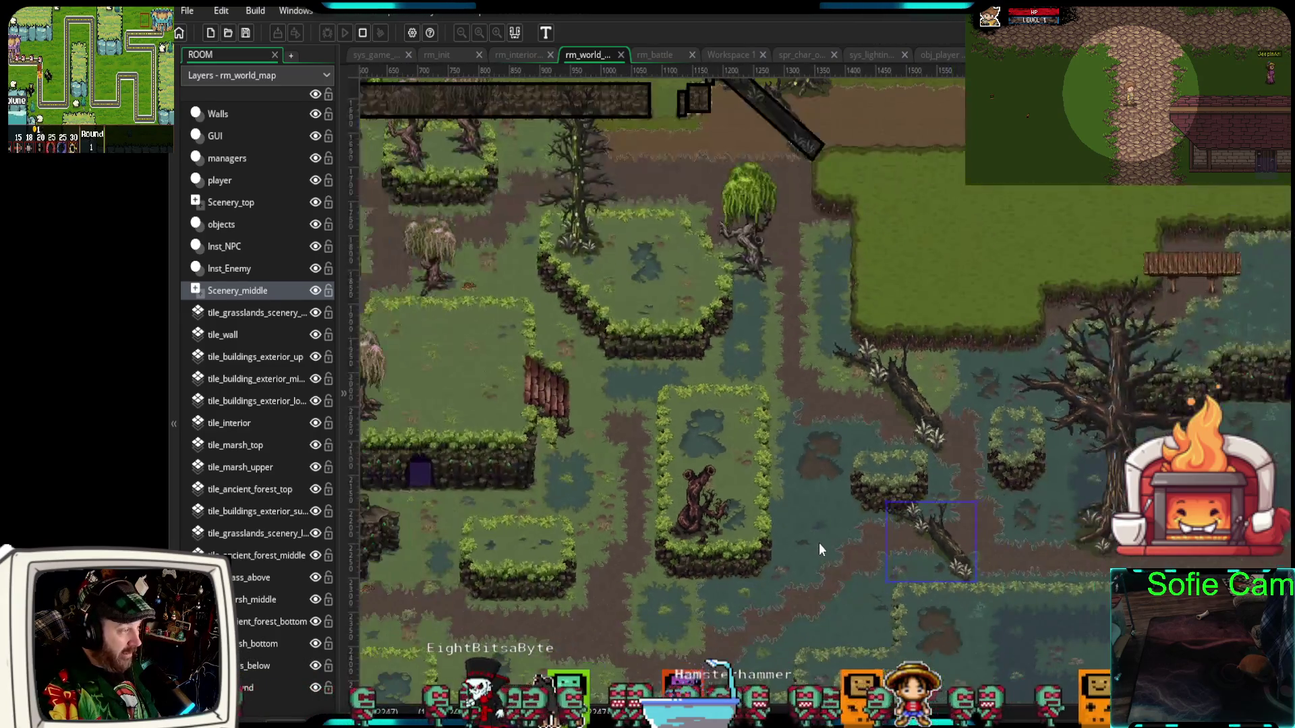
scroll(819, 543, down, 3)
scroll(688, 459, up, 1)
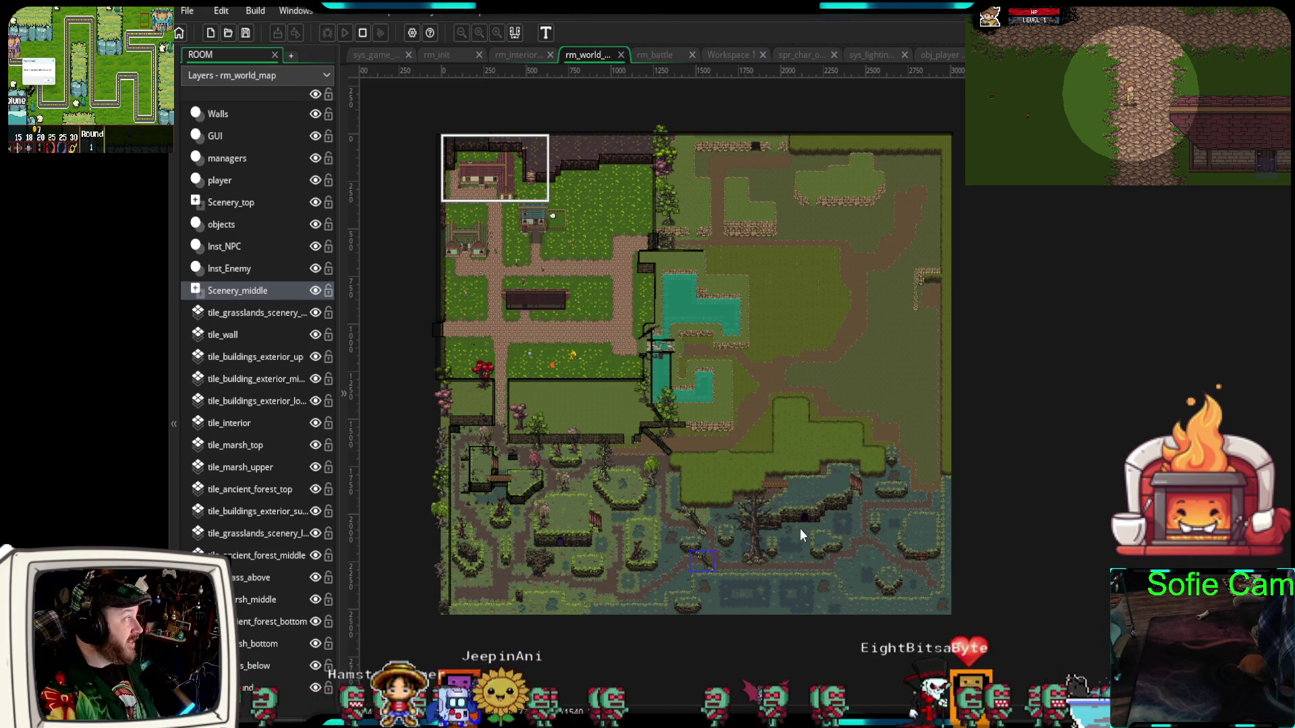
scroll(800, 528, up, 3)
mouse_move(804, 537)
mouse_down()
mouse_move(962, 521)
mouse_move(1083, 447)
mouse_up()
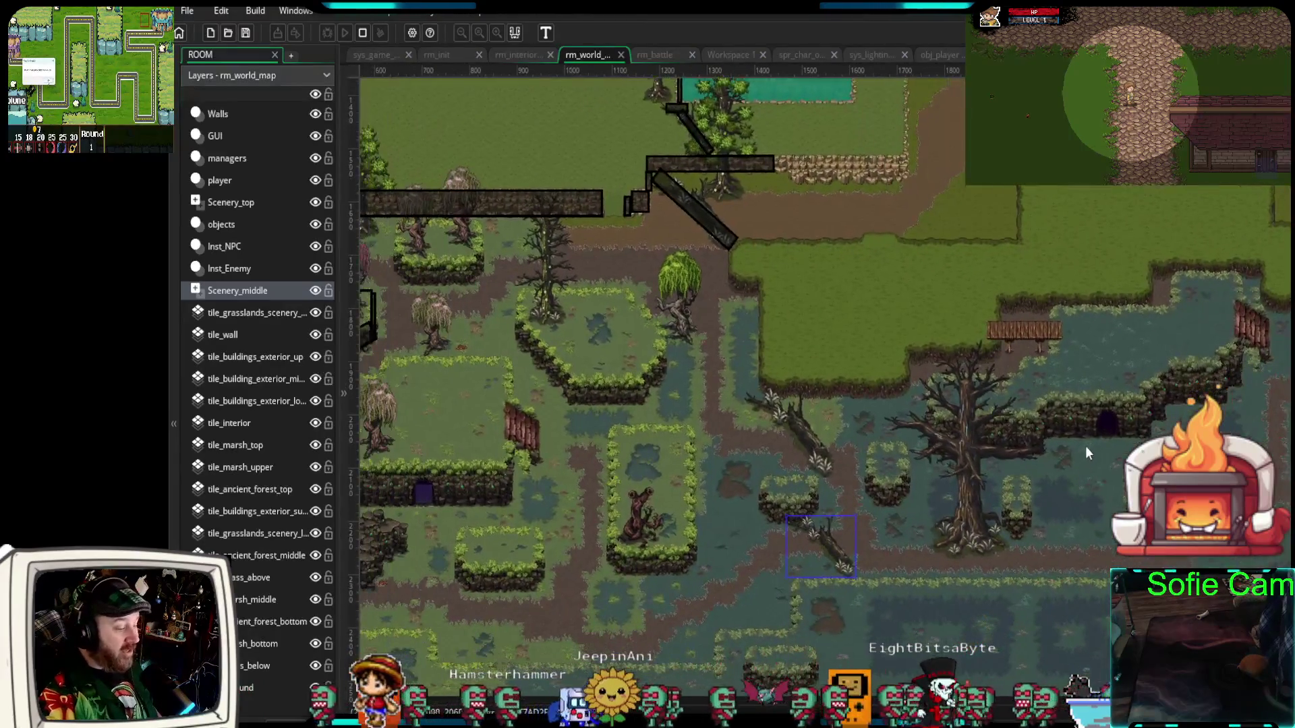
scroll(900, 540, up, 2)
scroll(901, 540, up, 1)
drag(889, 545, 949, 407)
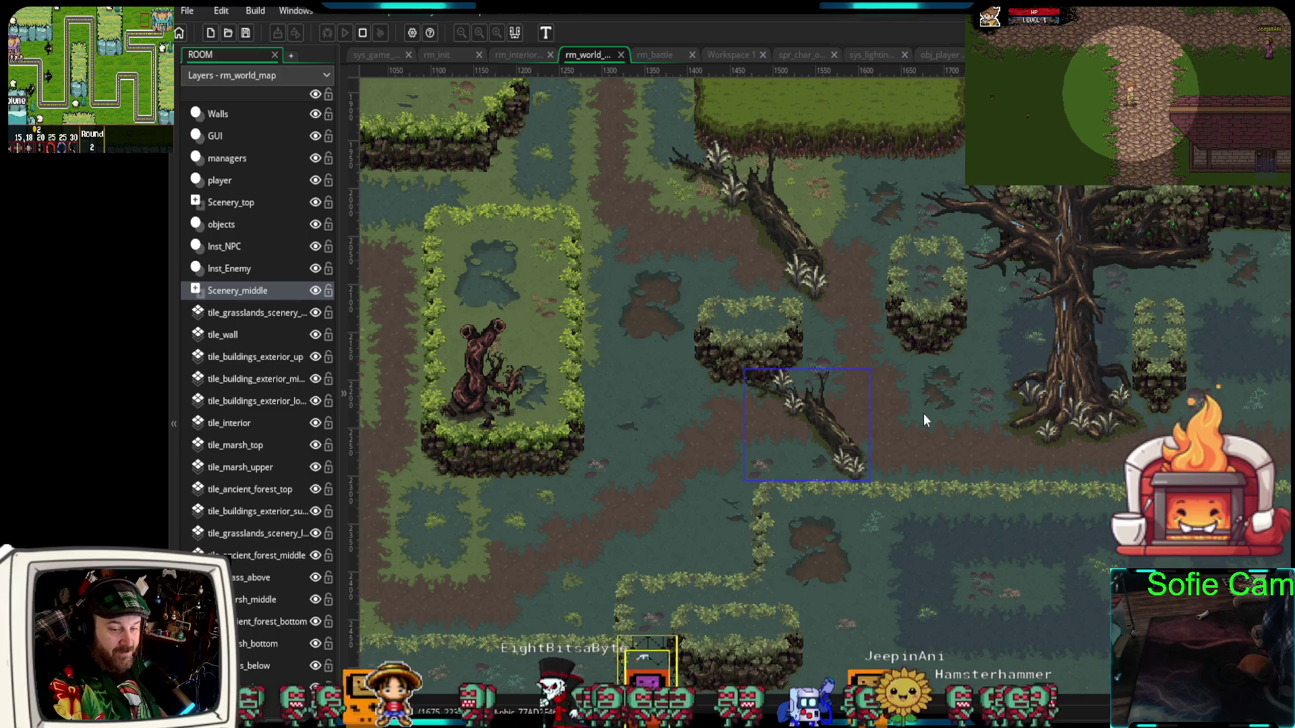
drag(867, 325, 970, 541)
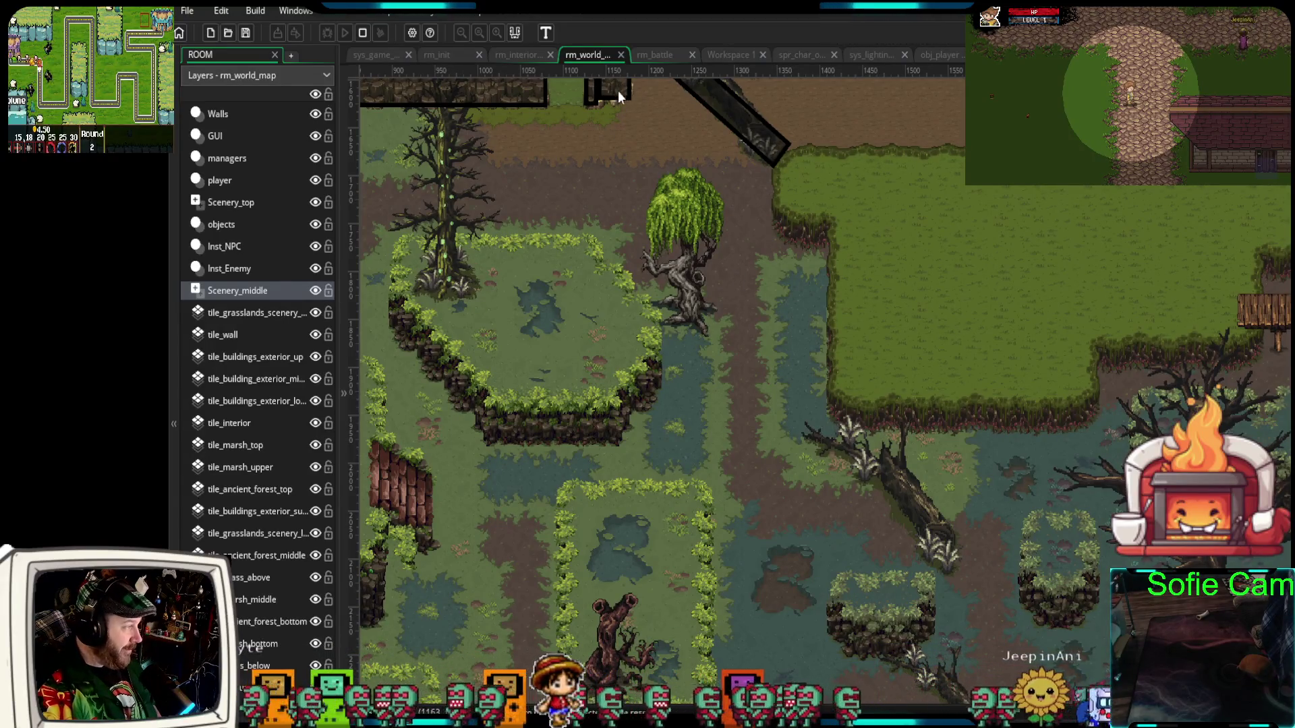
click(254, 121)
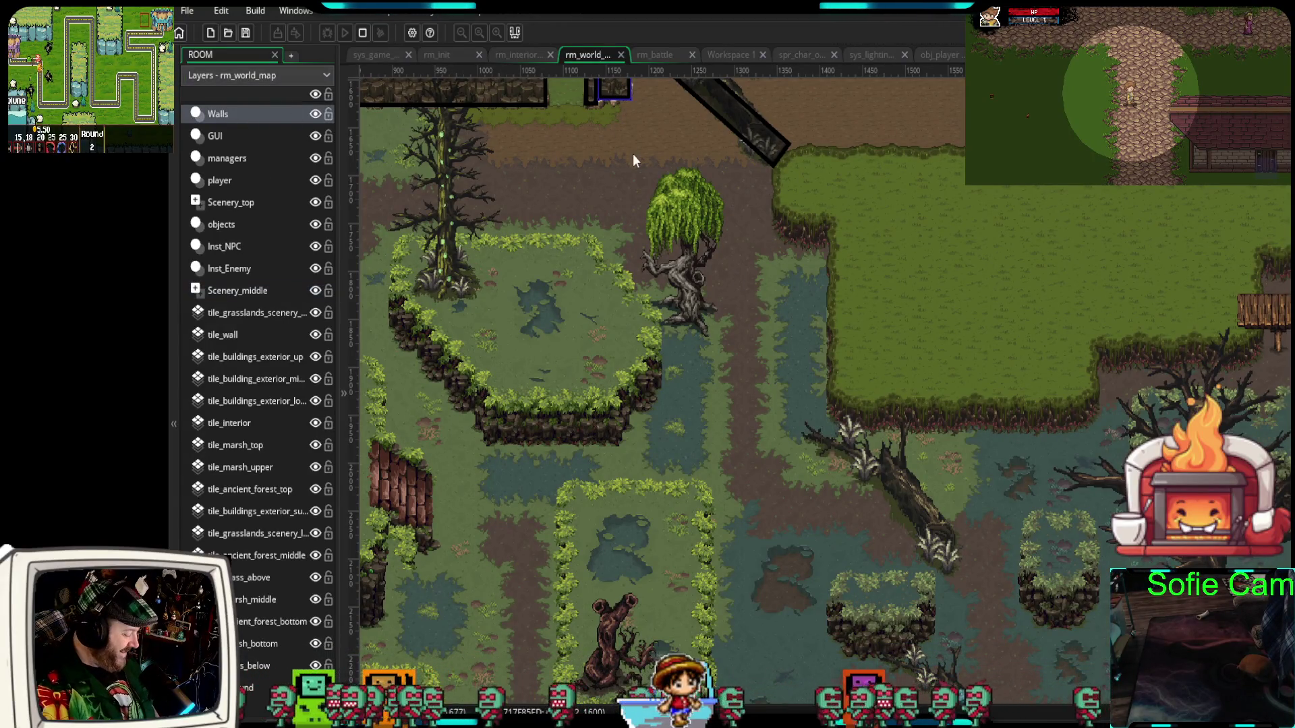
- Copy a wall piece down to the western edge of the raised grass ledge
mouse_move(615, 91)
mouse_down()
mouse_move(675, 142)
mouse_move(798, 193)
mouse_move(792, 229)
mouse_move(809, 231)
mouse_move(839, 287)
mouse_move(856, 288)
mouse_move(854, 459)
mouse_move(857, 422)
mouse_up()
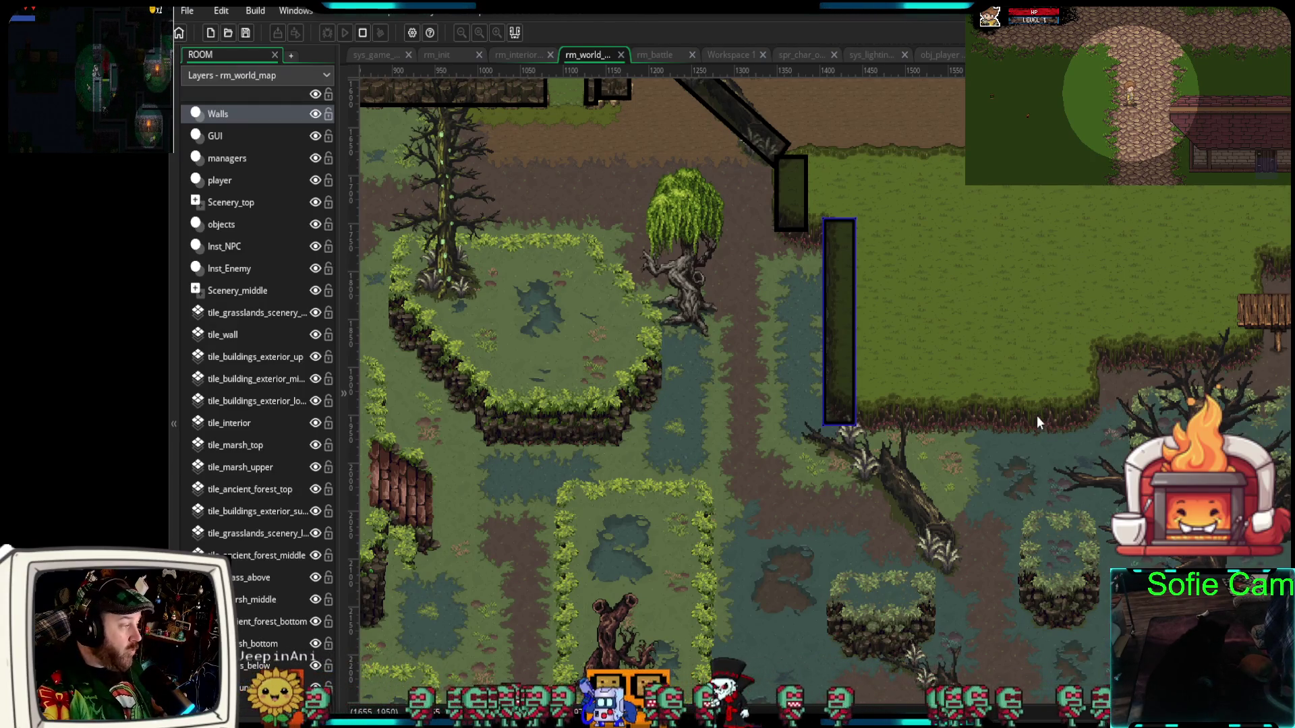
- Zoom out and pan across rm_world_map to show everything from the top village down to the southern swamp
scroll(1032, 420, up, 2)
scroll(1030, 421, down, 5)
mouse_move(1002, 413)
mouse_down()
mouse_move(1131, 431)
mouse_move(1132, 451)
mouse_move(1094, 361)
mouse_move(1113, 472)
mouse_move(1062, 480)
mouse_up()
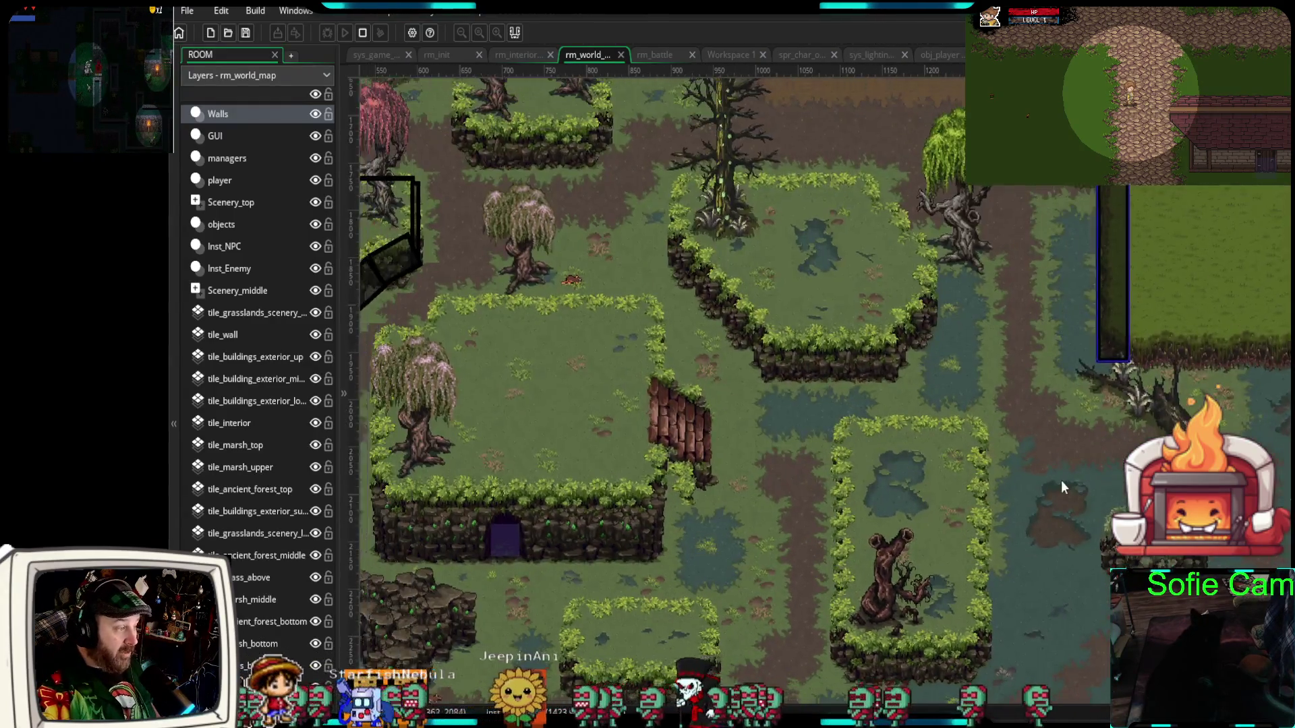
scroll(1061, 480, down, 3)
drag(871, 427, 1014, 343)
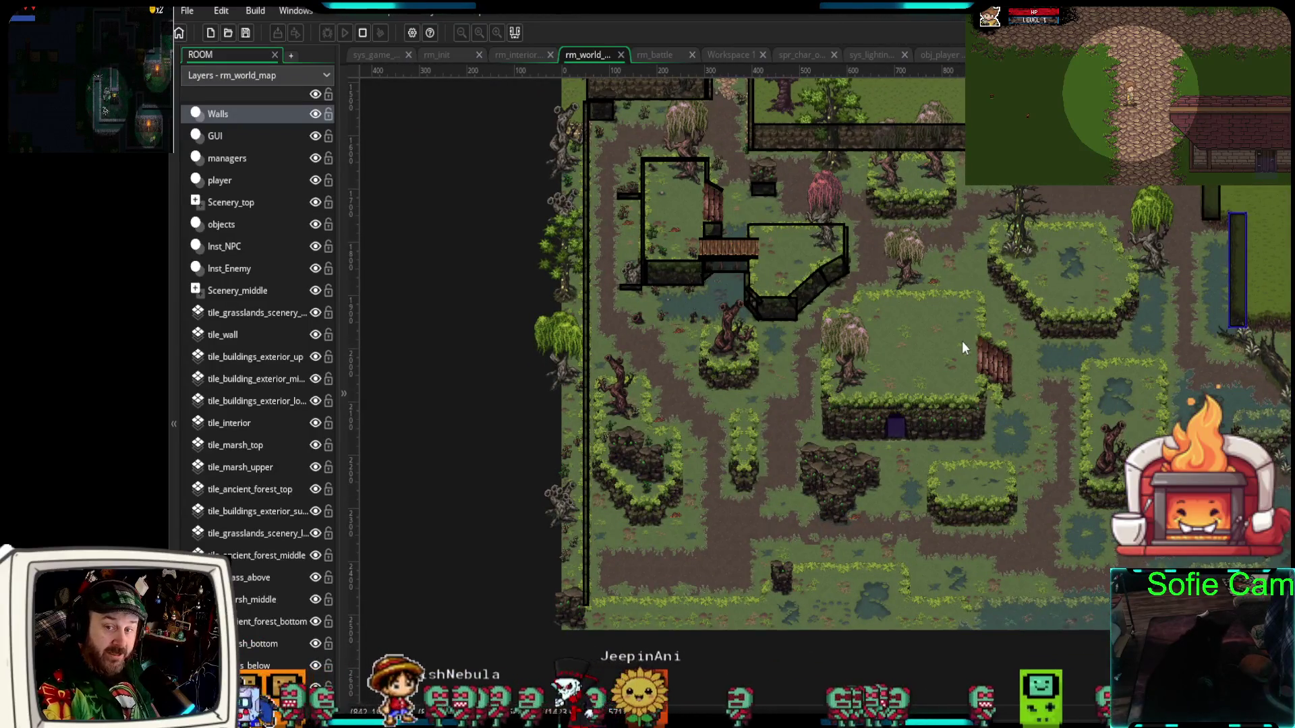
scroll(958, 344, up, 4)
scroll(951, 352, down, 2)
drag(941, 371, 887, 391)
mouse_move(1174, 546)
mouse_down()
mouse_move(986, 499)
mouse_move(1043, 311)
mouse_move(999, 326)
mouse_up()
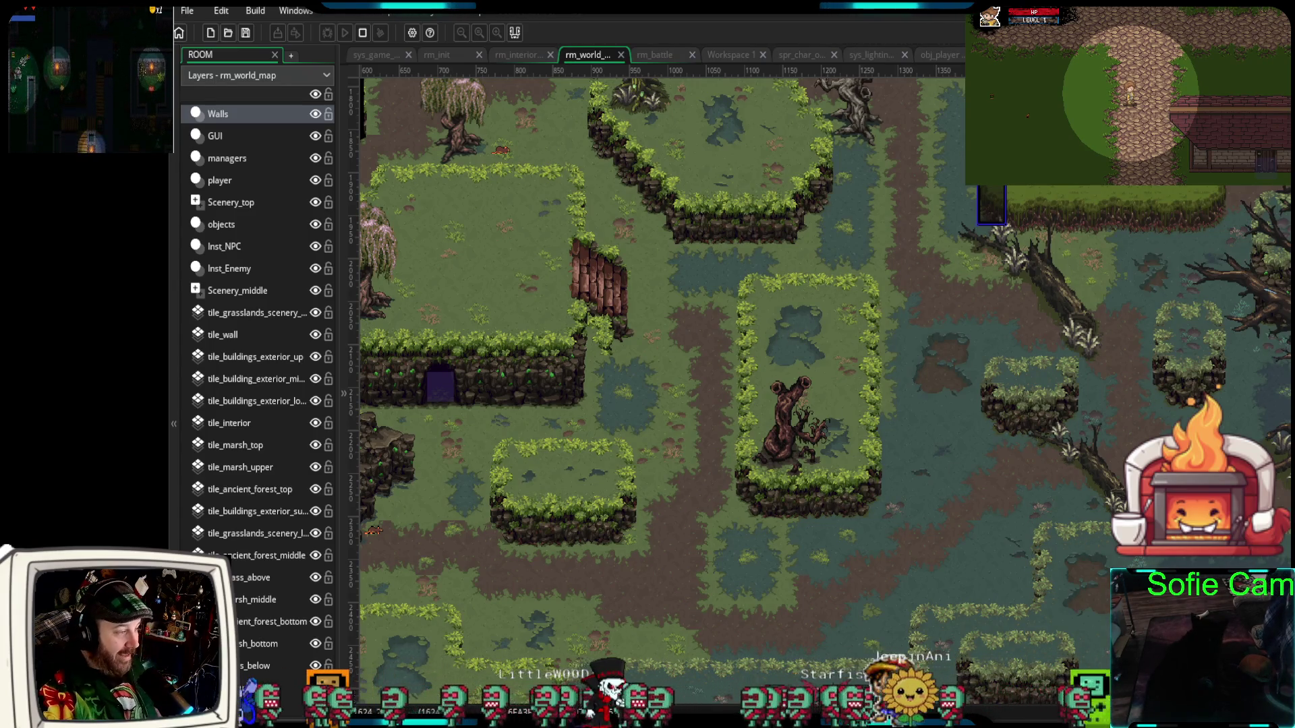
scroll(1000, 325, down, 5)
mouse_move(1206, 453)
mouse_down()
mouse_move(1116, 516)
mouse_move(912, 603)
mouse_move(832, 564)
mouse_move(865, 548)
mouse_up()
scroll(862, 544, down, 2)
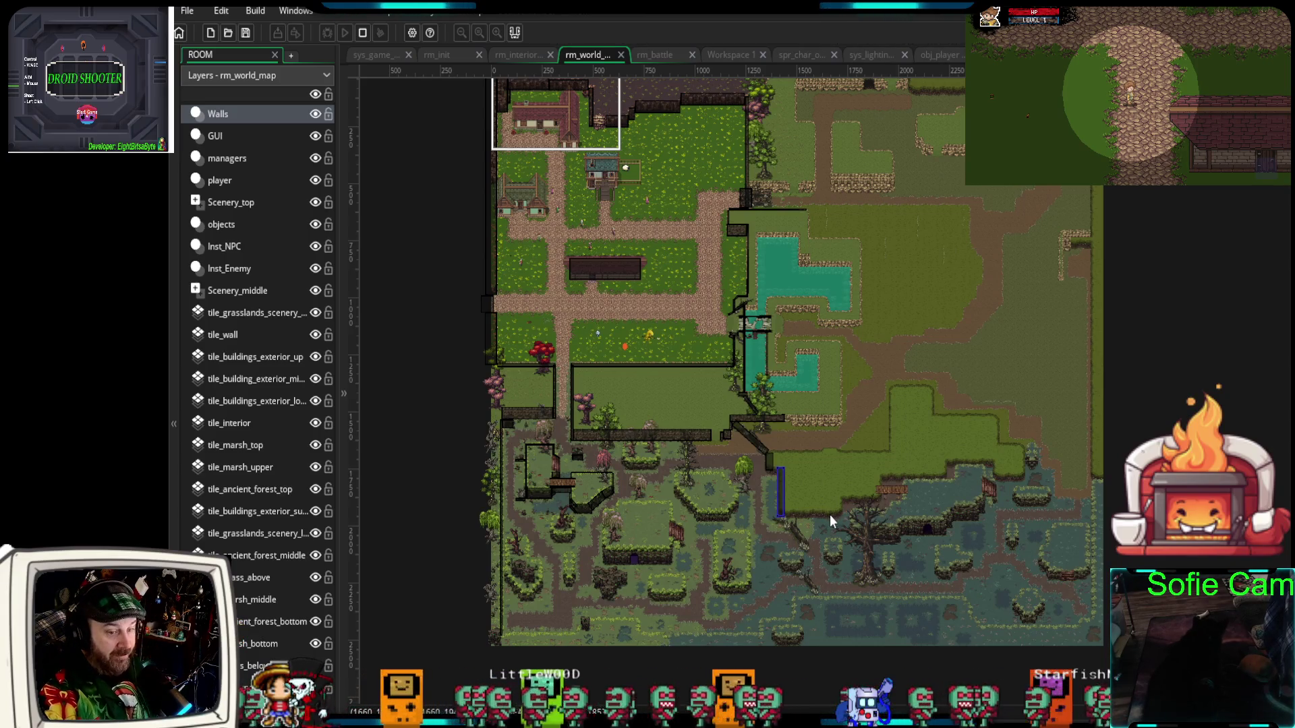
scroll(830, 515, up, 3)
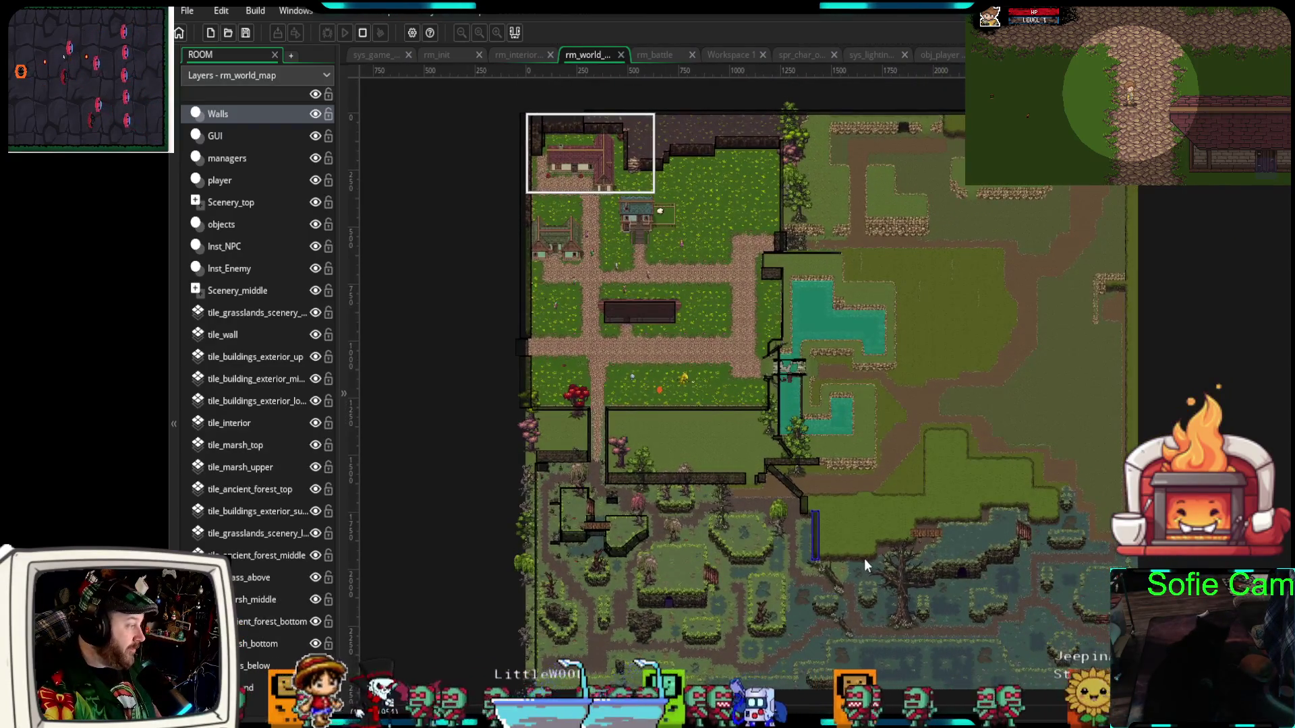
scroll(851, 630, up, 5)
scroll(968, 435, left, 4)
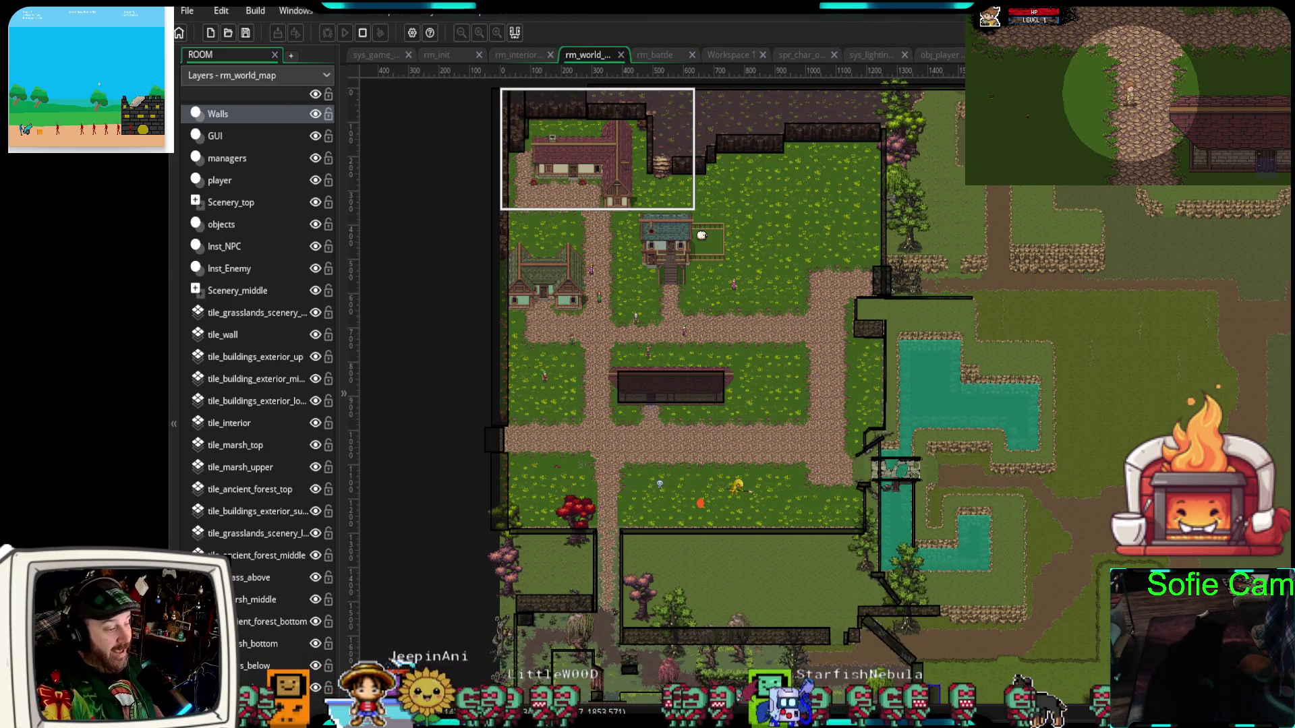
scroll(742, 371, down, 5)
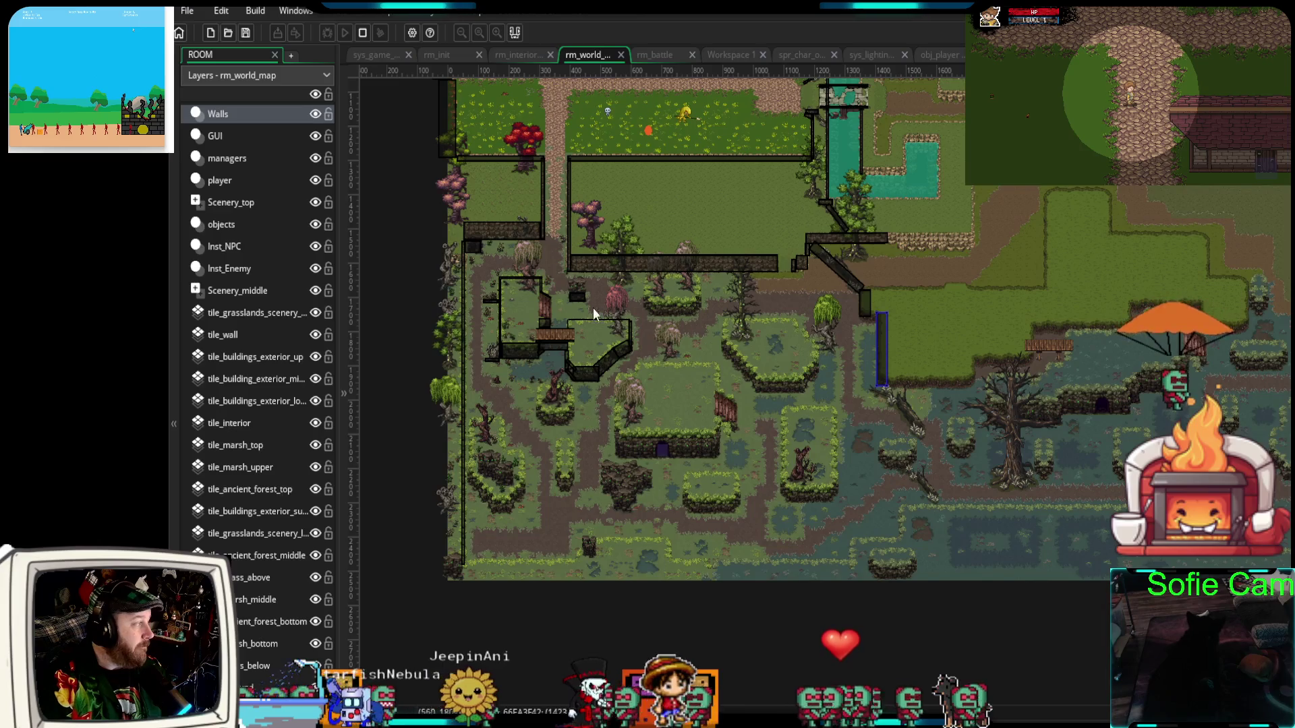
scroll(798, 438, up, 3)
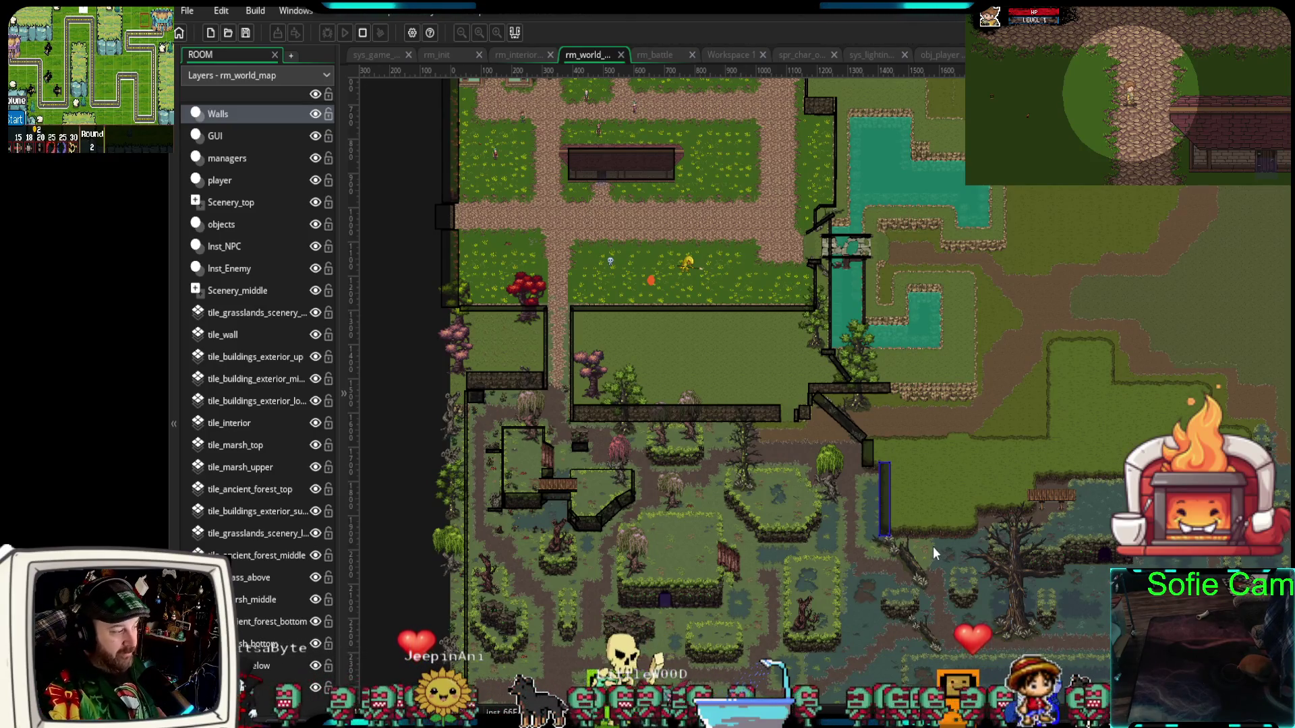
scroll(931, 540, down, 3)
scroll(940, 505, up, 5)
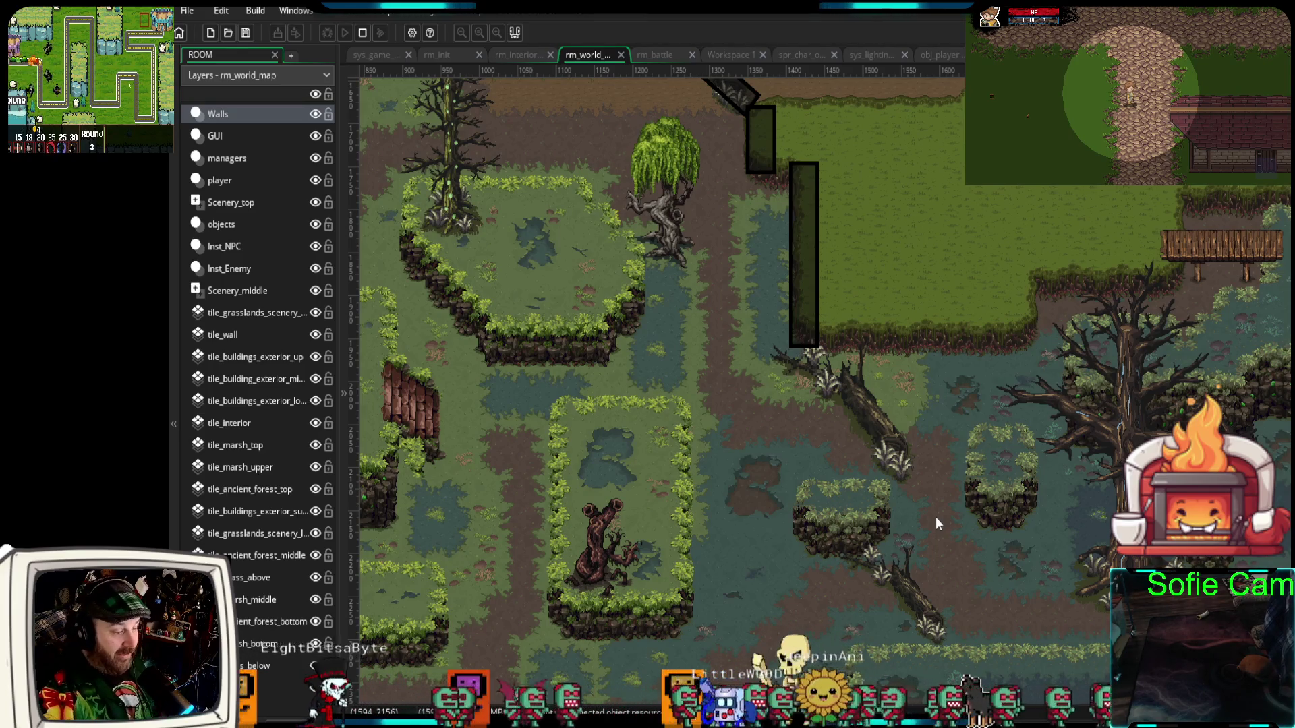
- Alt-drag a copy of the tall wall, then angle and shorten it along the upper fallen log
click(793, 254)
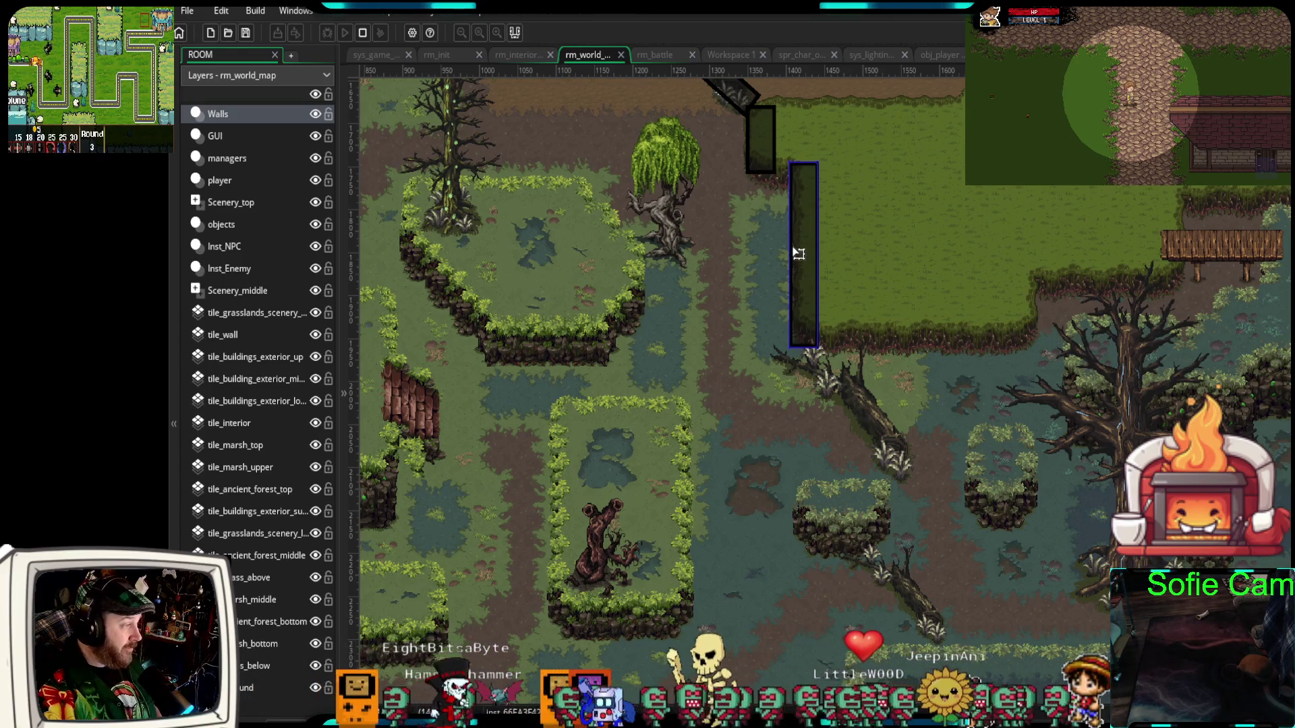
mouse_move(814, 276)
mouse_down()
mouse_move(905, 505)
mouse_move(877, 548)
mouse_move(937, 519)
mouse_move(881, 448)
mouse_move(875, 457)
mouse_move(917, 473)
mouse_up()
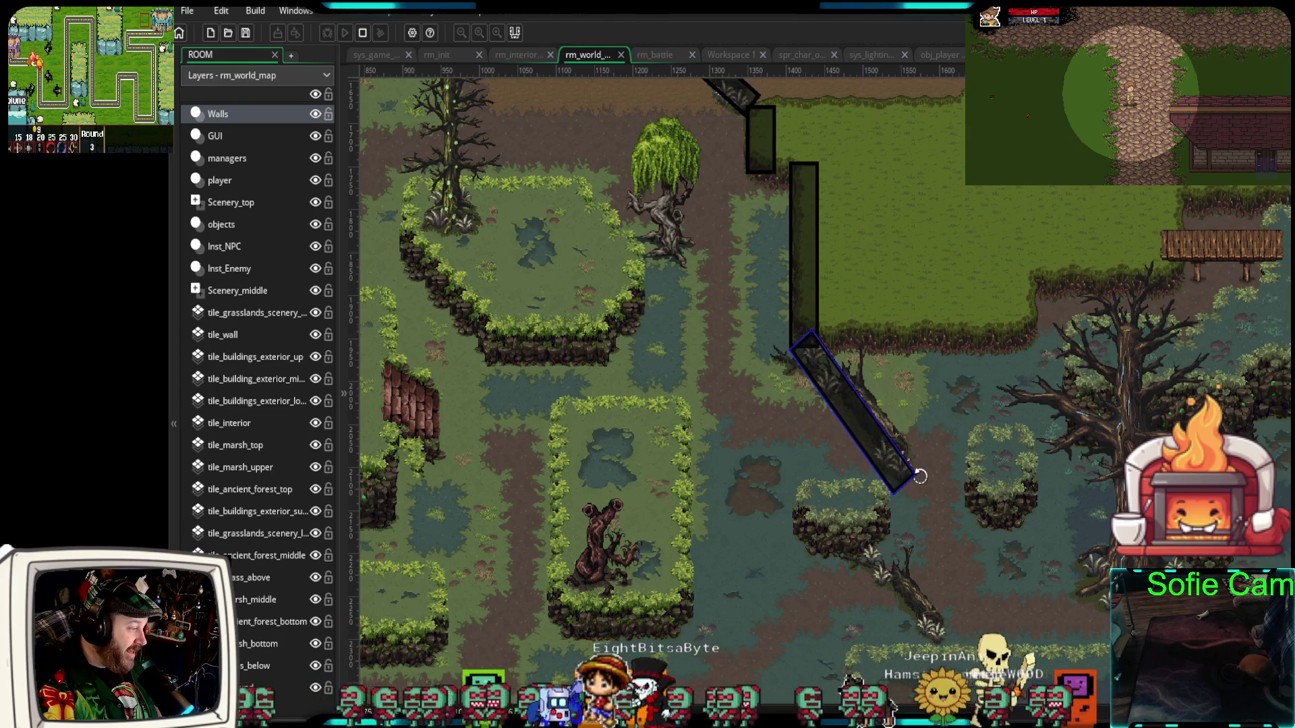
mouse_move(893, 448)
mouse_down()
mouse_move(887, 399)
mouse_move(893, 446)
mouse_up()
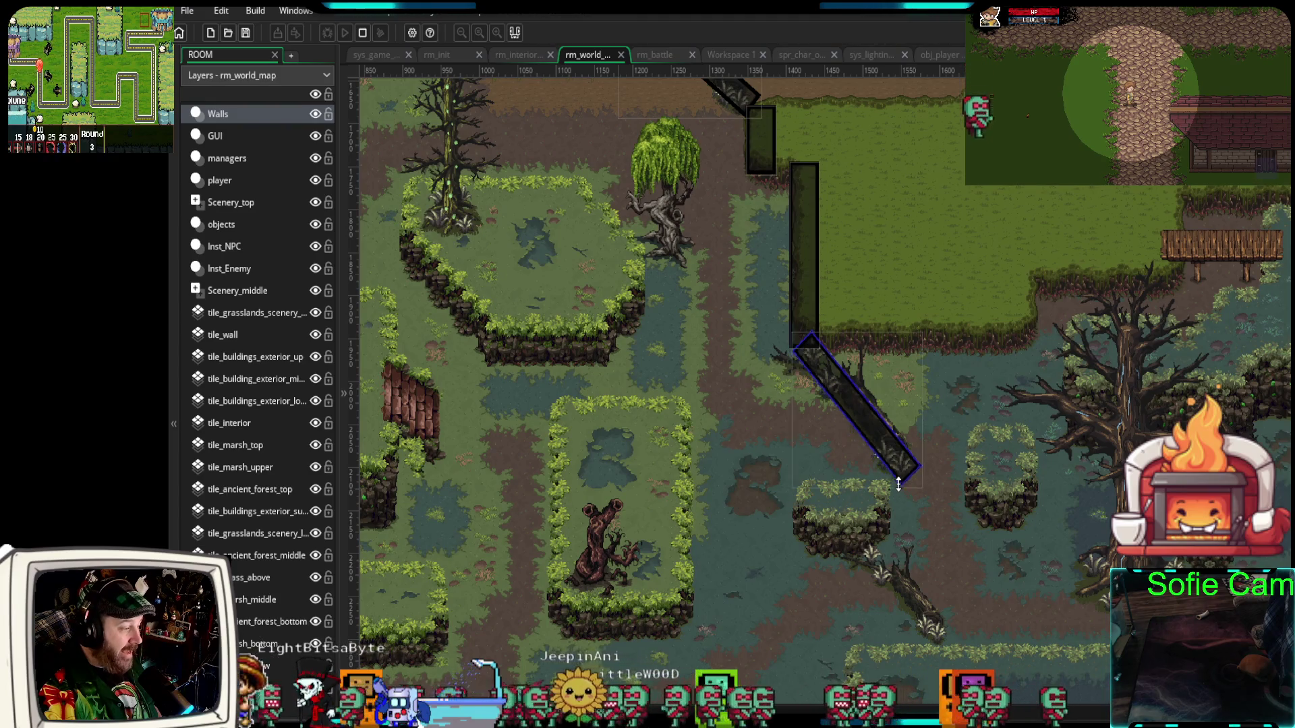
drag(903, 493, 894, 474)
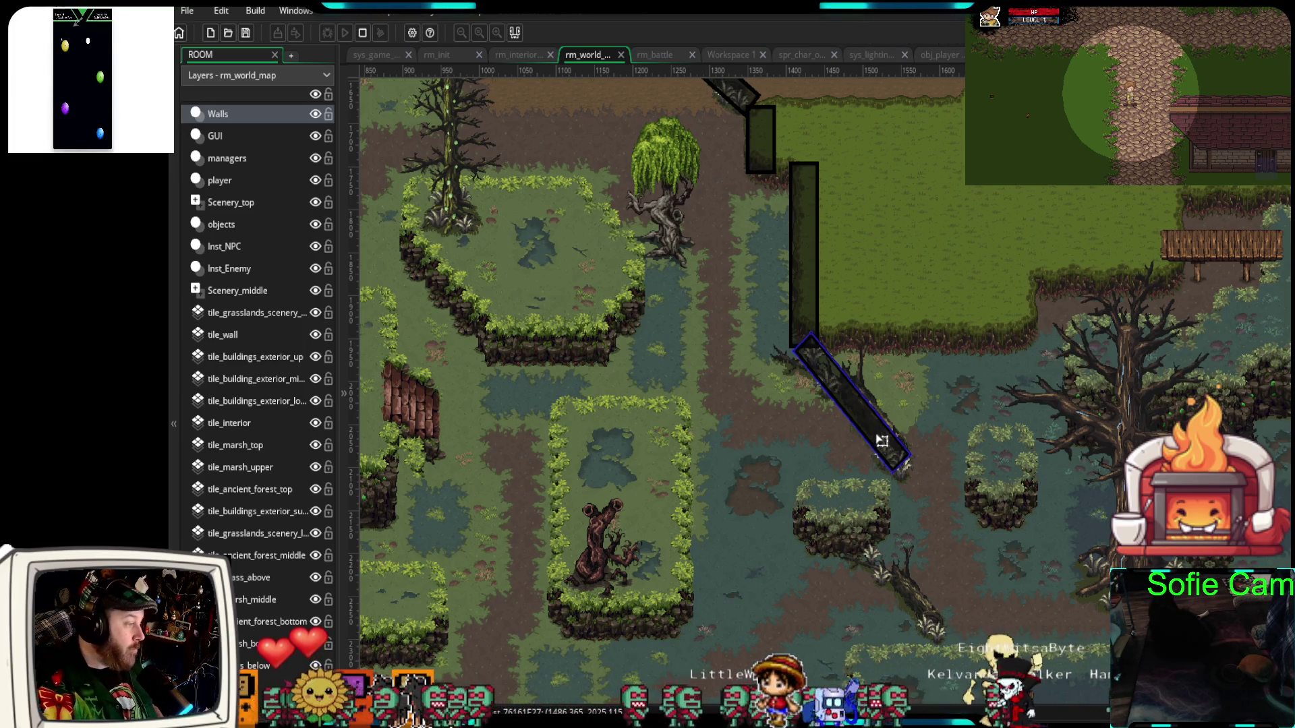
- Turn the copied diagonal wall level and move it onto the grassy ledge
drag(926, 541, 944, 464)
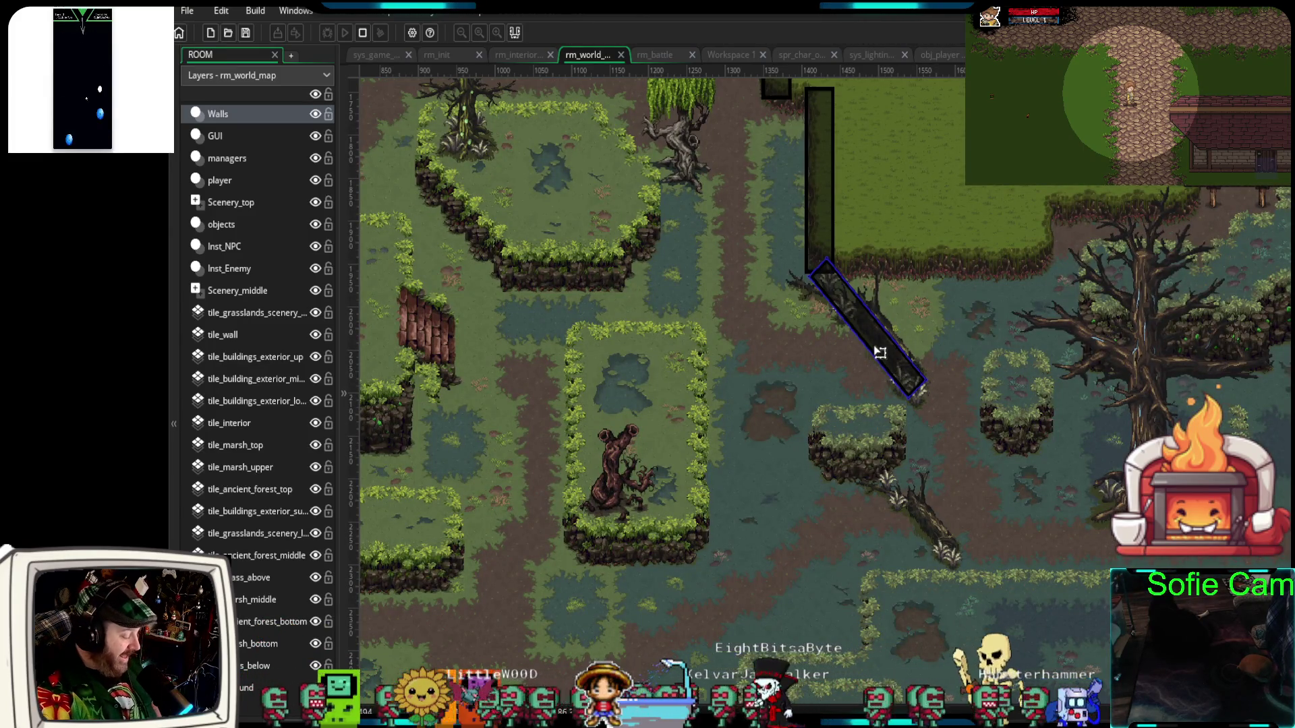
drag(881, 352, 889, 485)
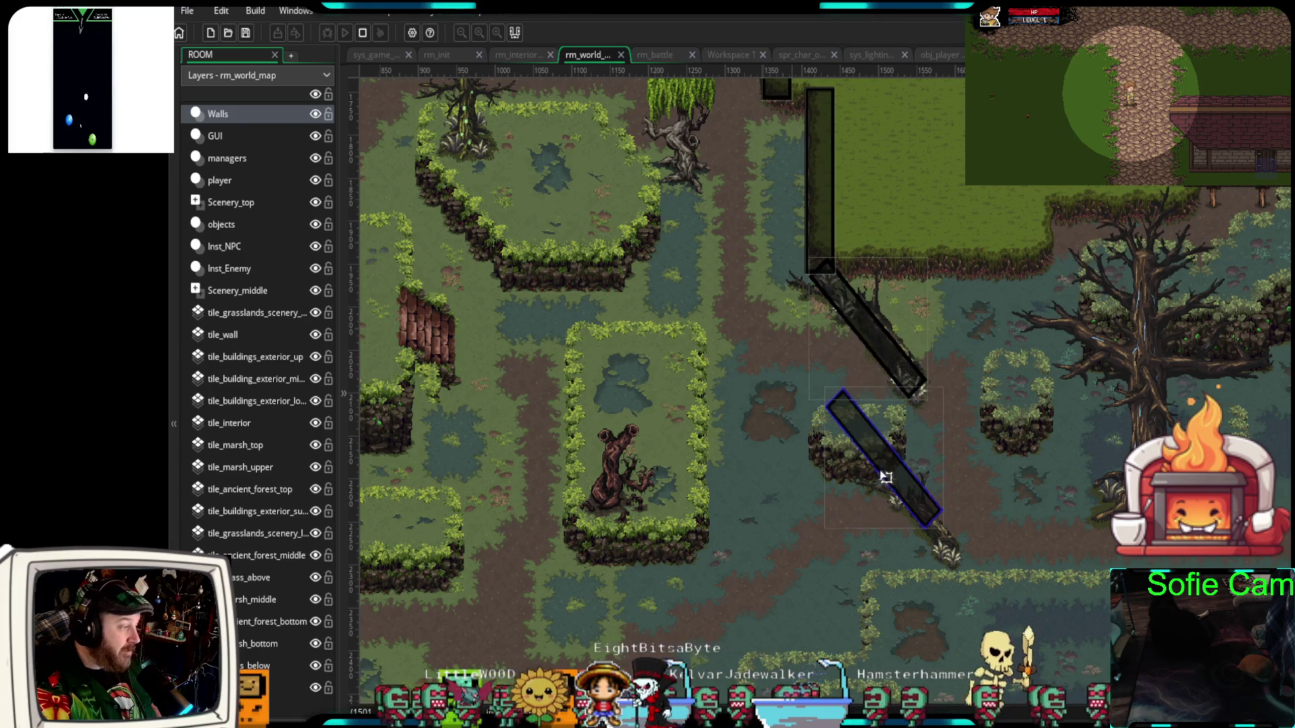
scroll(889, 476, up, 2)
scroll(889, 476, up, 2)
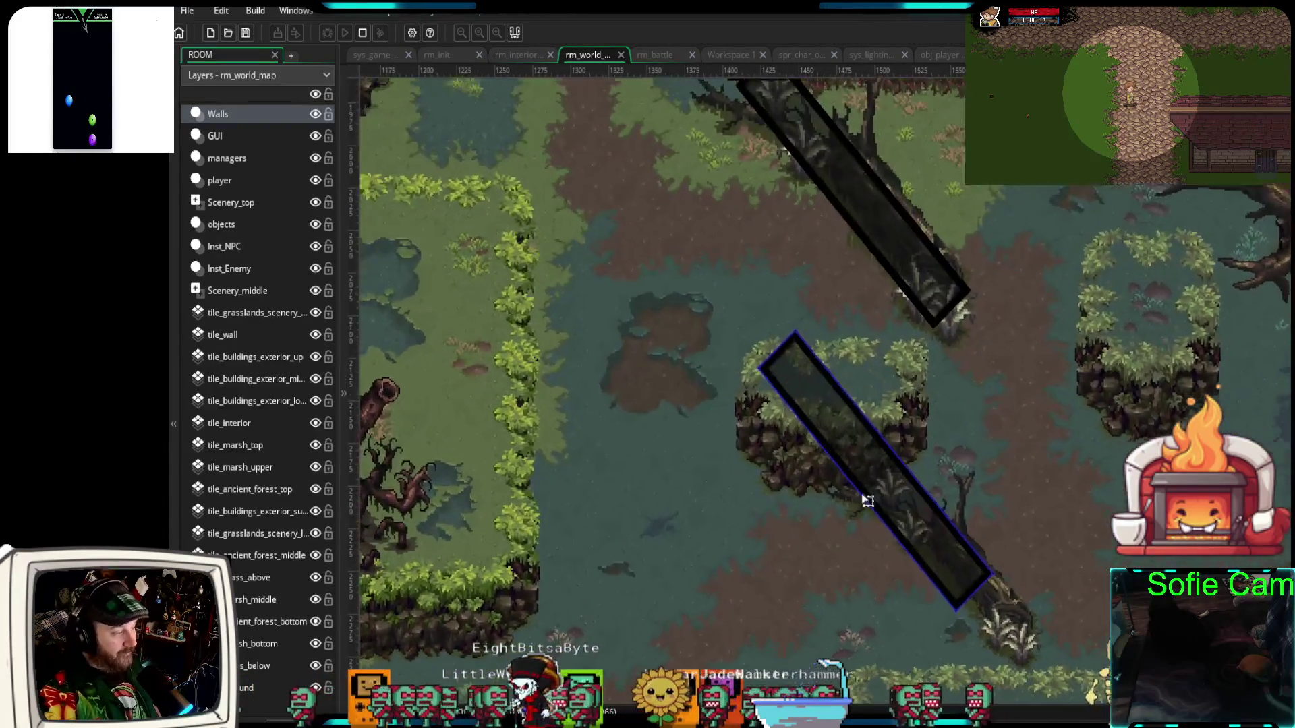
drag(1074, 599, 1110, 456)
drag(992, 487, 1015, 381)
- Straighten the ledge wall and resize it to cover the grassy ledge
click(1004, 314)
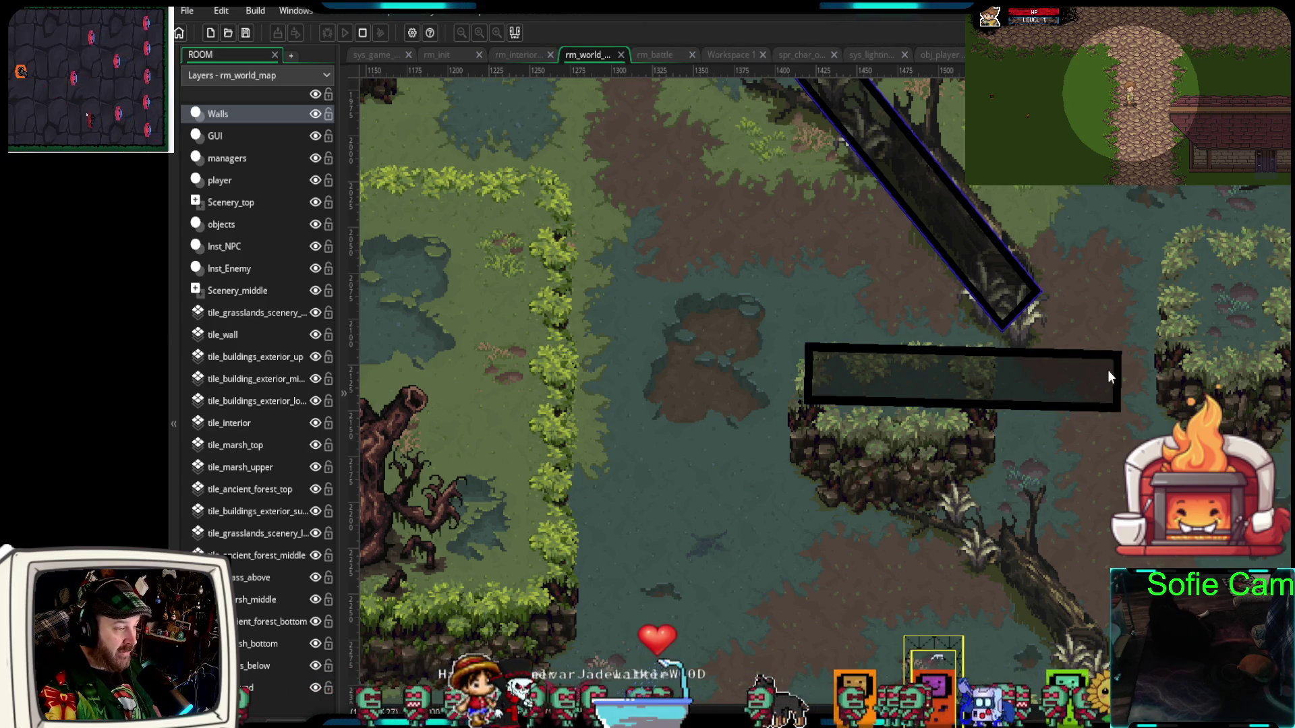
click(1116, 366)
drag(1122, 346, 1123, 343)
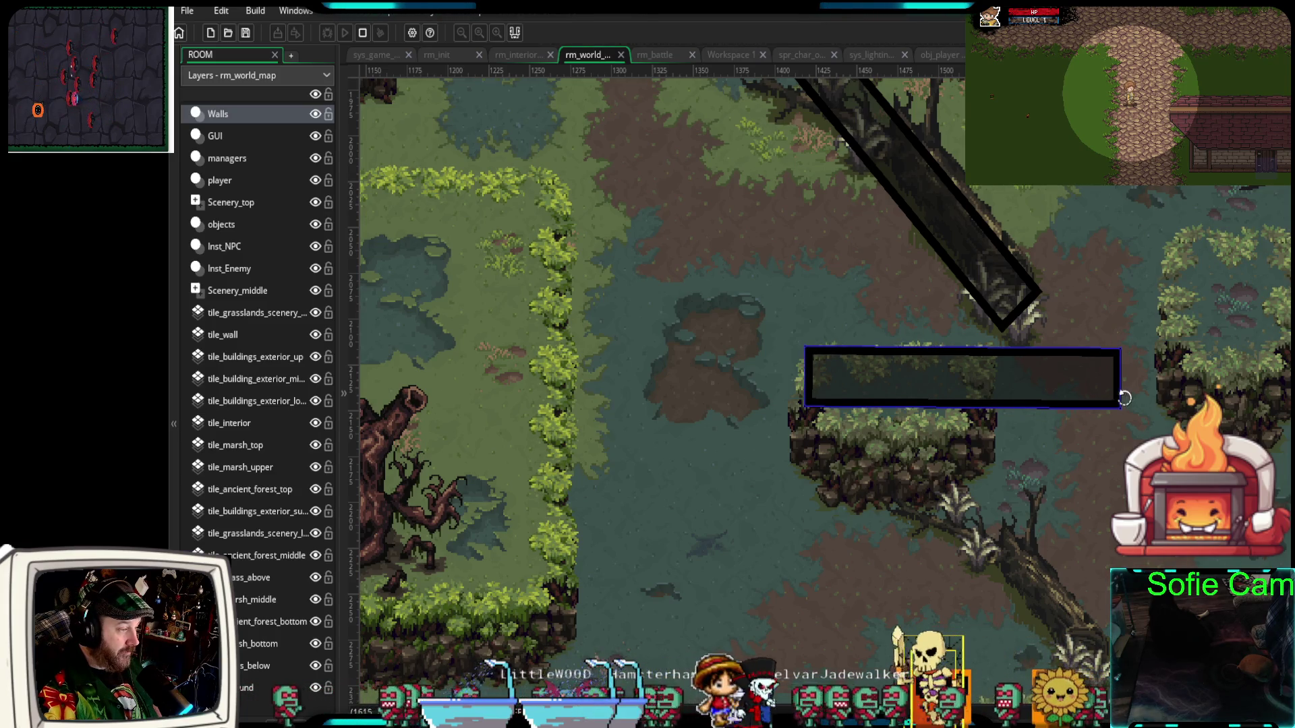
mouse_move(1121, 409)
mouse_down()
mouse_move(988, 461)
mouse_move(990, 481)
mouse_up()
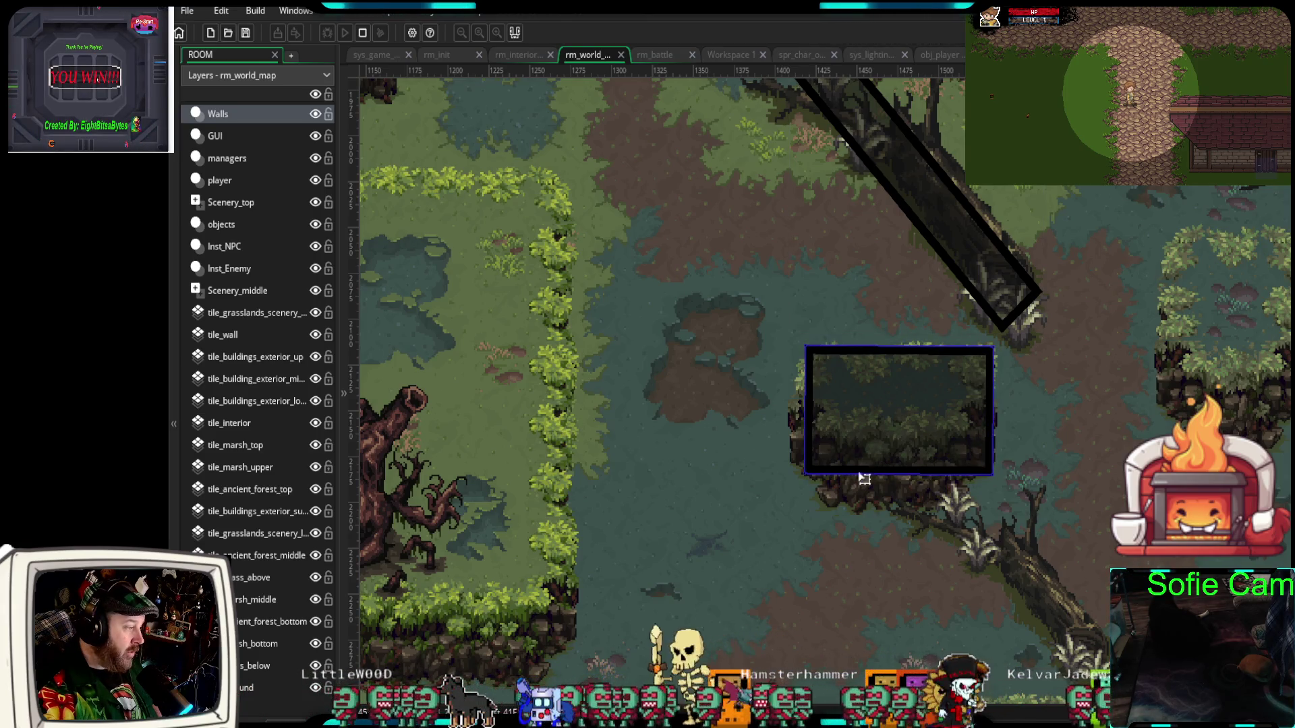
drag(861, 478, 862, 476)
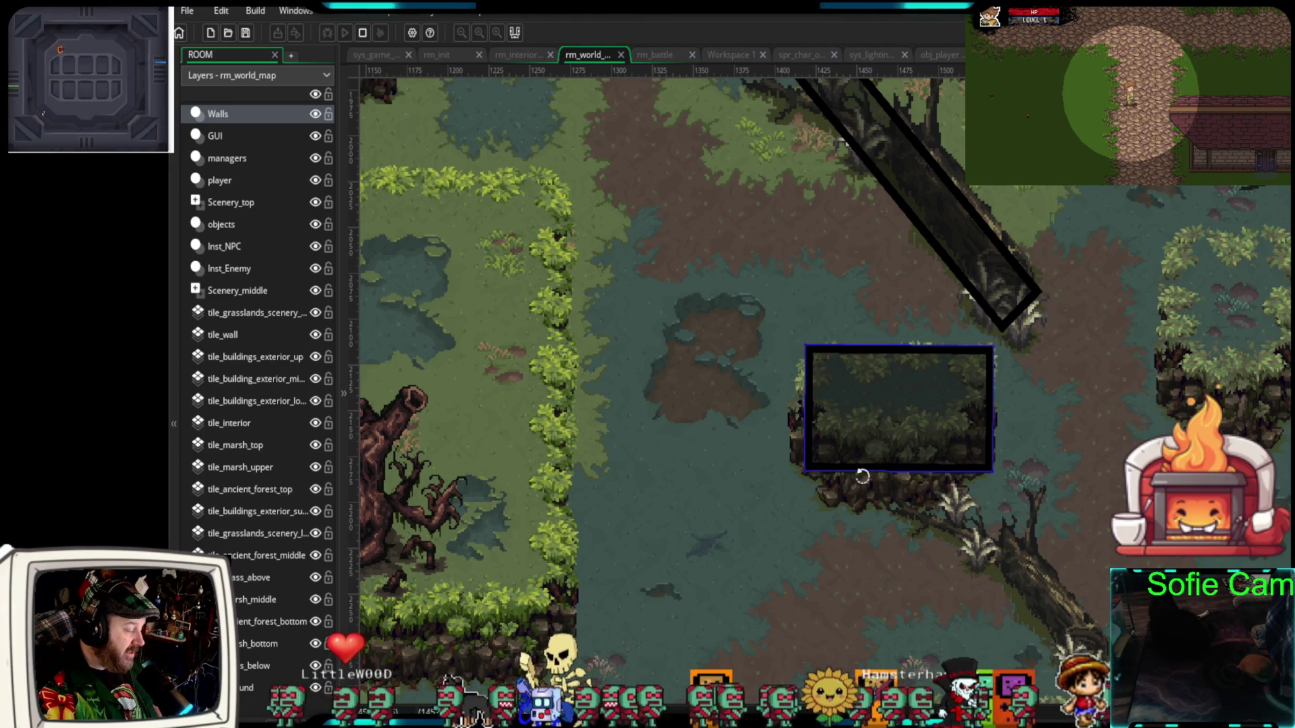
- Stretch the diagonal log wall down until it meets the ledge wall's corner
click(1010, 303)
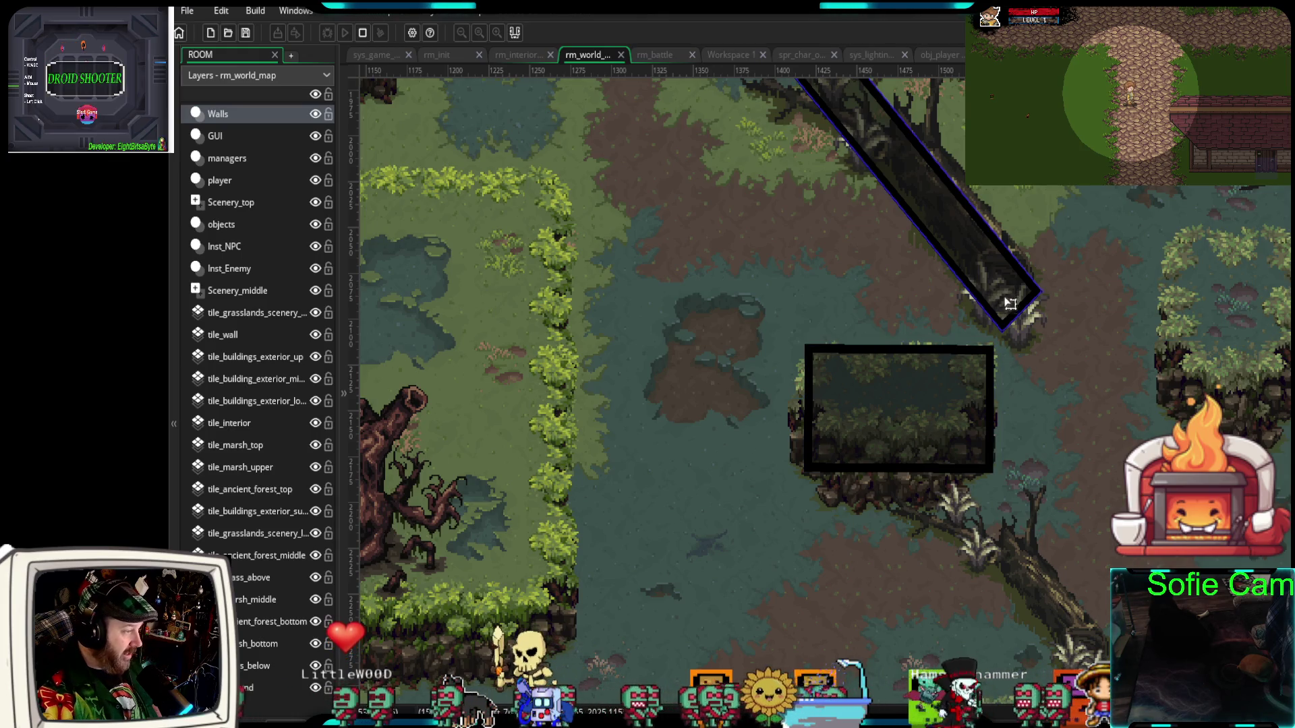
drag(999, 333, 1012, 345)
click(992, 344)
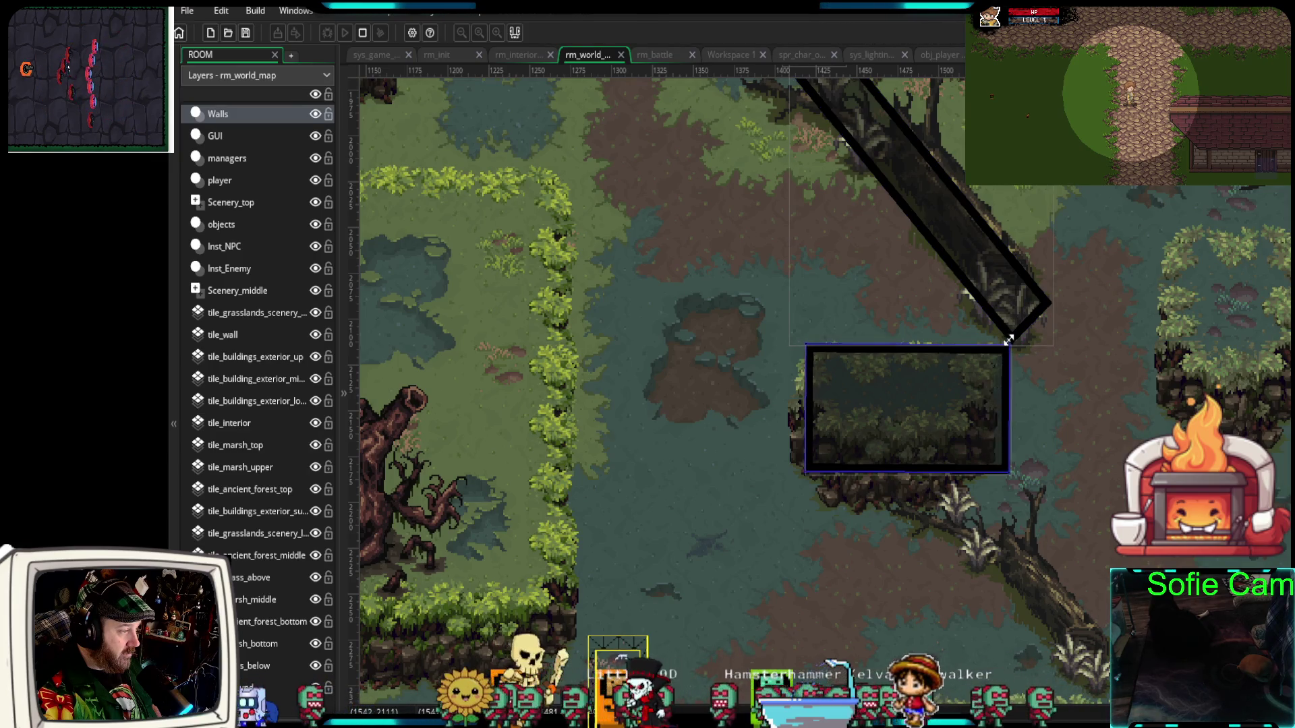
click(1015, 325)
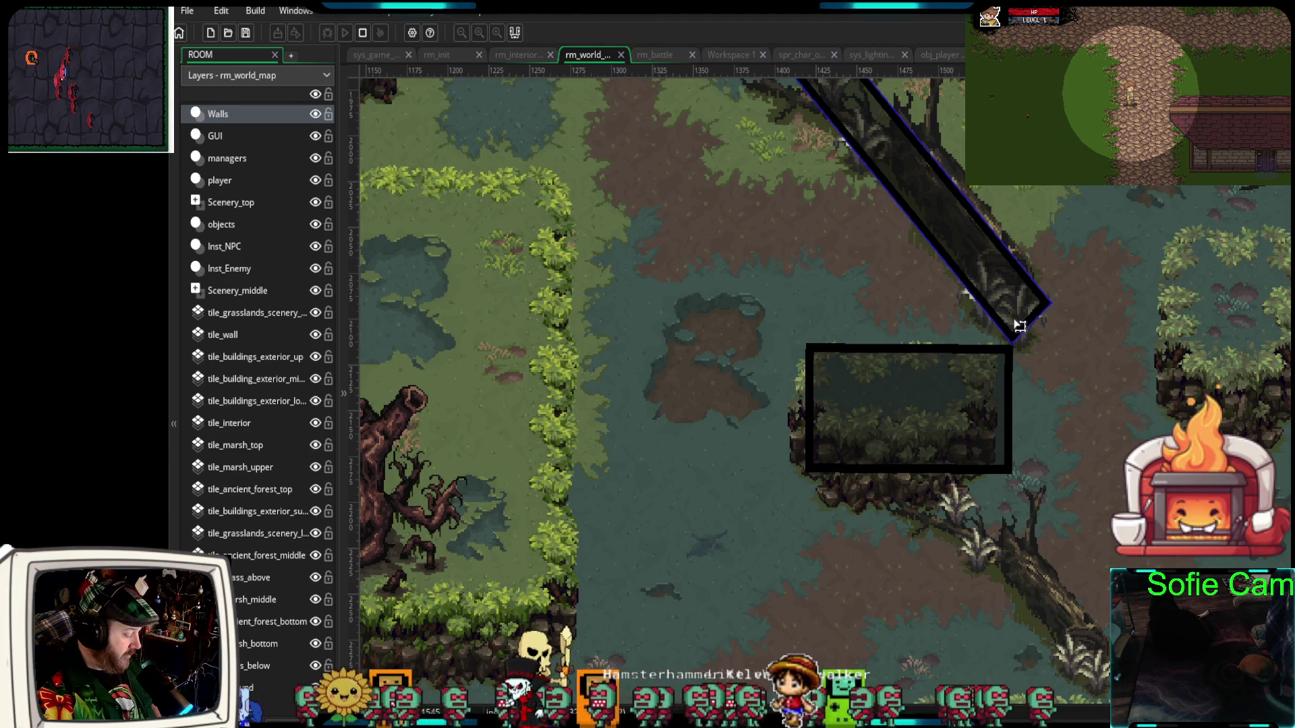
mouse_move(1015, 324)
mouse_down()
mouse_move(1022, 634)
mouse_move(1069, 697)
mouse_move(1109, 709)
mouse_up()
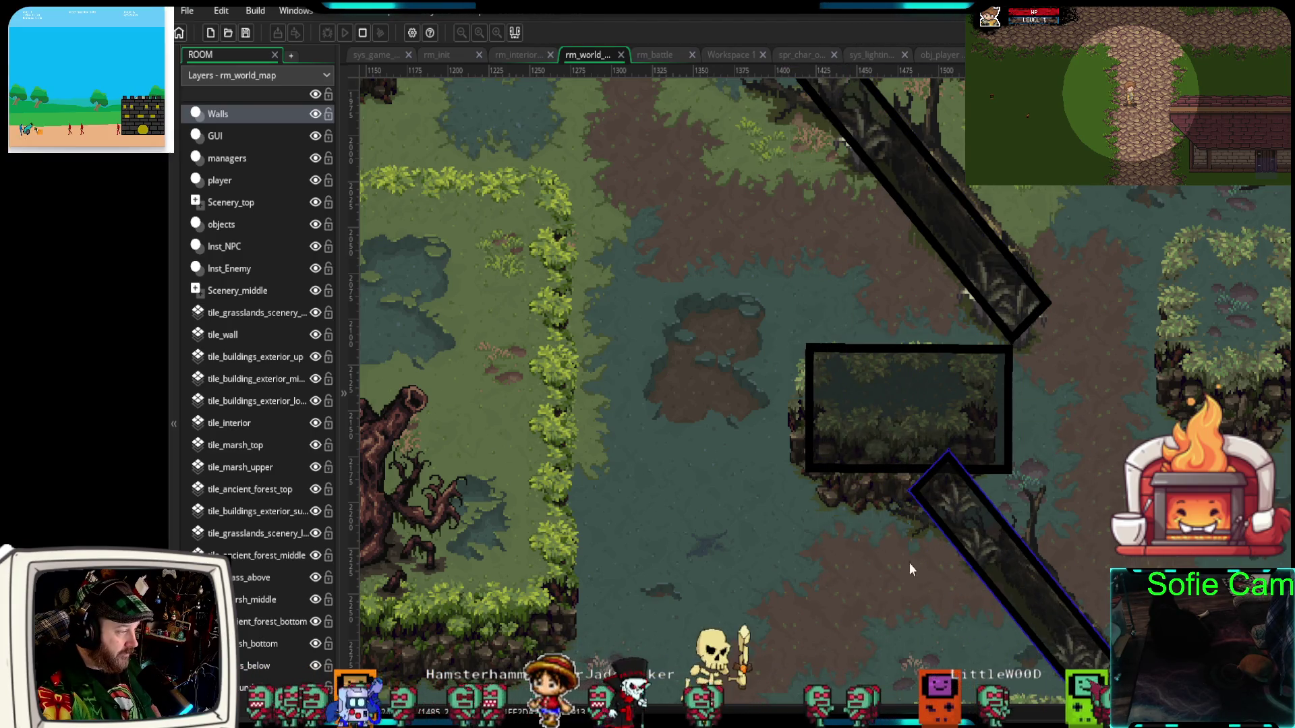
- Widen the ledge wall leftward and adjust its bottom edge over the cliff
click(885, 463)
drag(880, 476, 878, 498)
drag(806, 429, 796, 430)
mouse_move(796, 499)
mouse_down()
mouse_move(809, 498)
mouse_move(795, 466)
mouse_up()
- Shift and re-angle the lower diagonal wall so it follows the log up to the ledge
scroll(961, 609, down, 1)
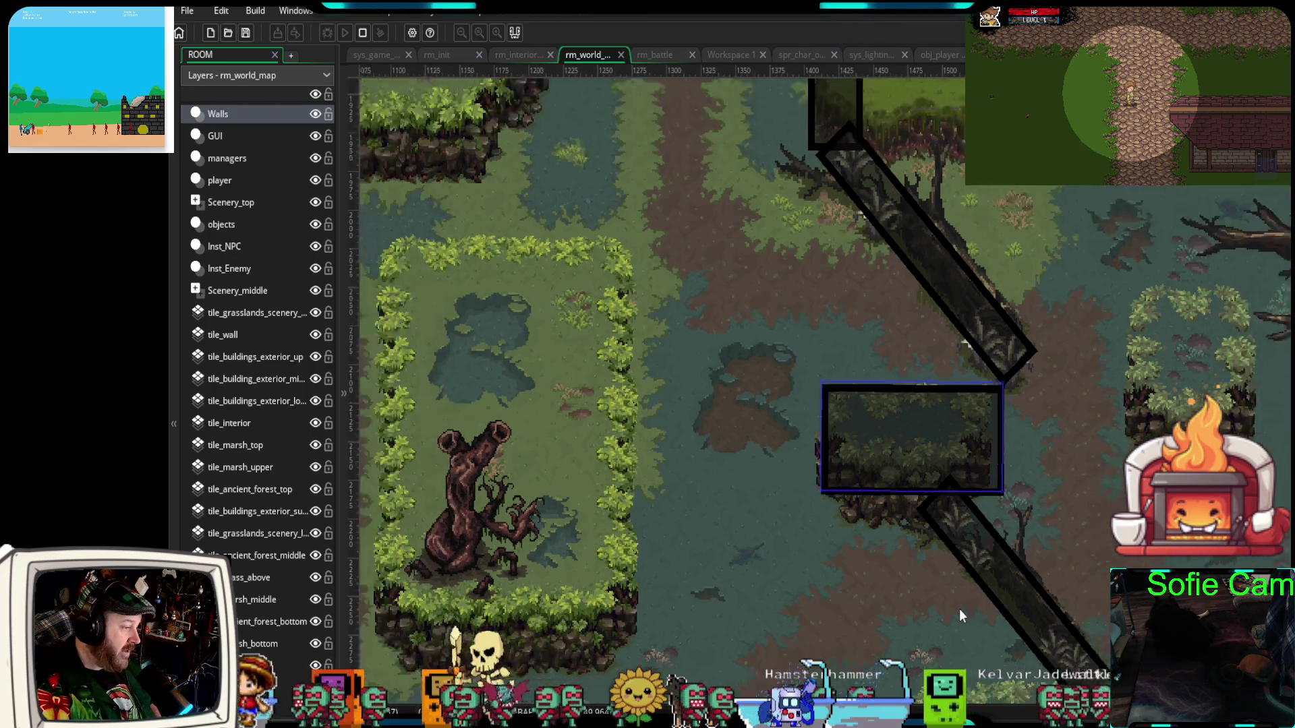
scroll(961, 609, down, 1)
scroll(1034, 536, down, 1)
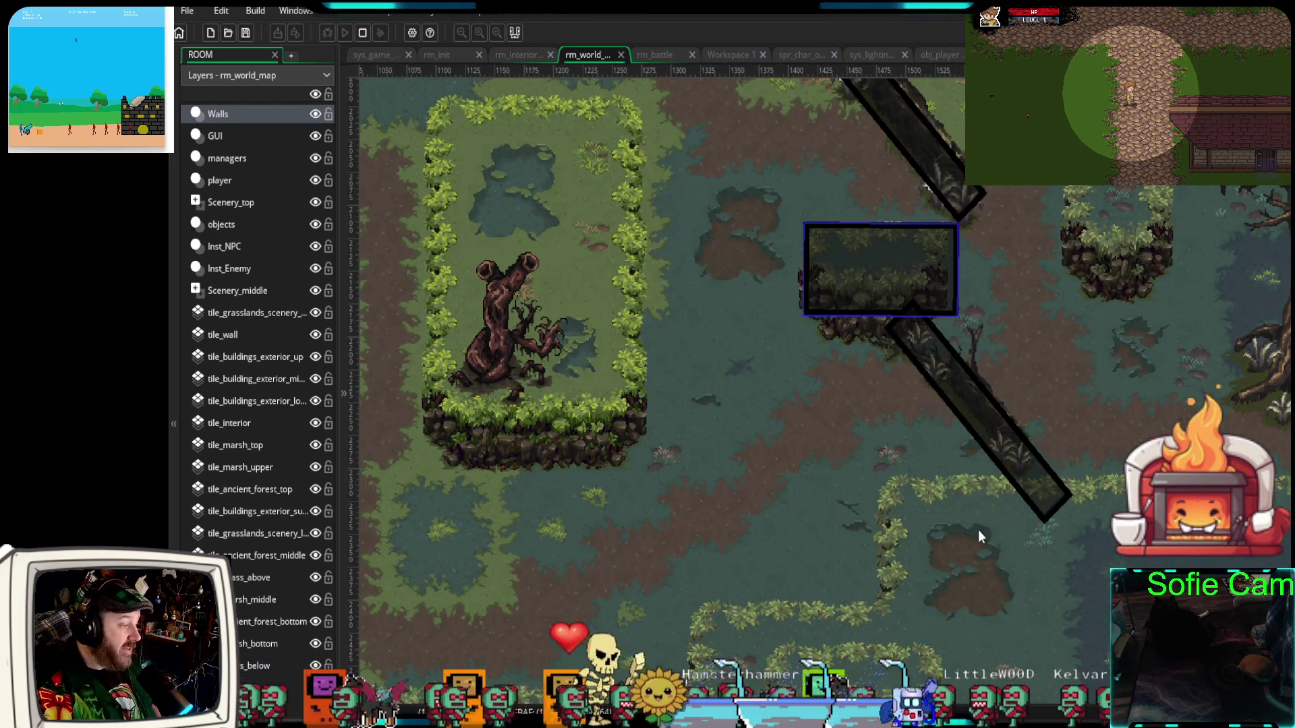
mouse_move(1000, 451)
mouse_down()
mouse_move(1013, 462)
mouse_move(983, 456)
mouse_up()
drag(1052, 499, 1062, 496)
drag(983, 463, 1003, 454)
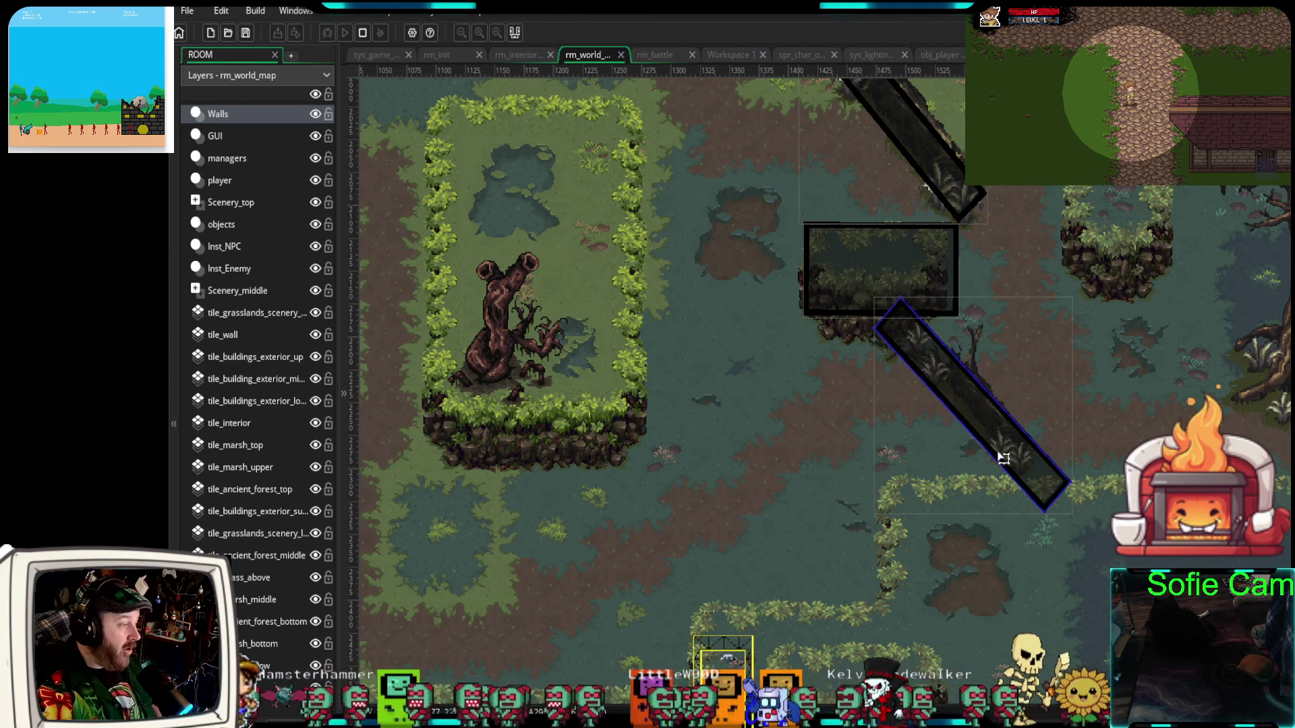
- Alt-drag a copy of the ledge wall and shrink it into a short thin bar
click(893, 297)
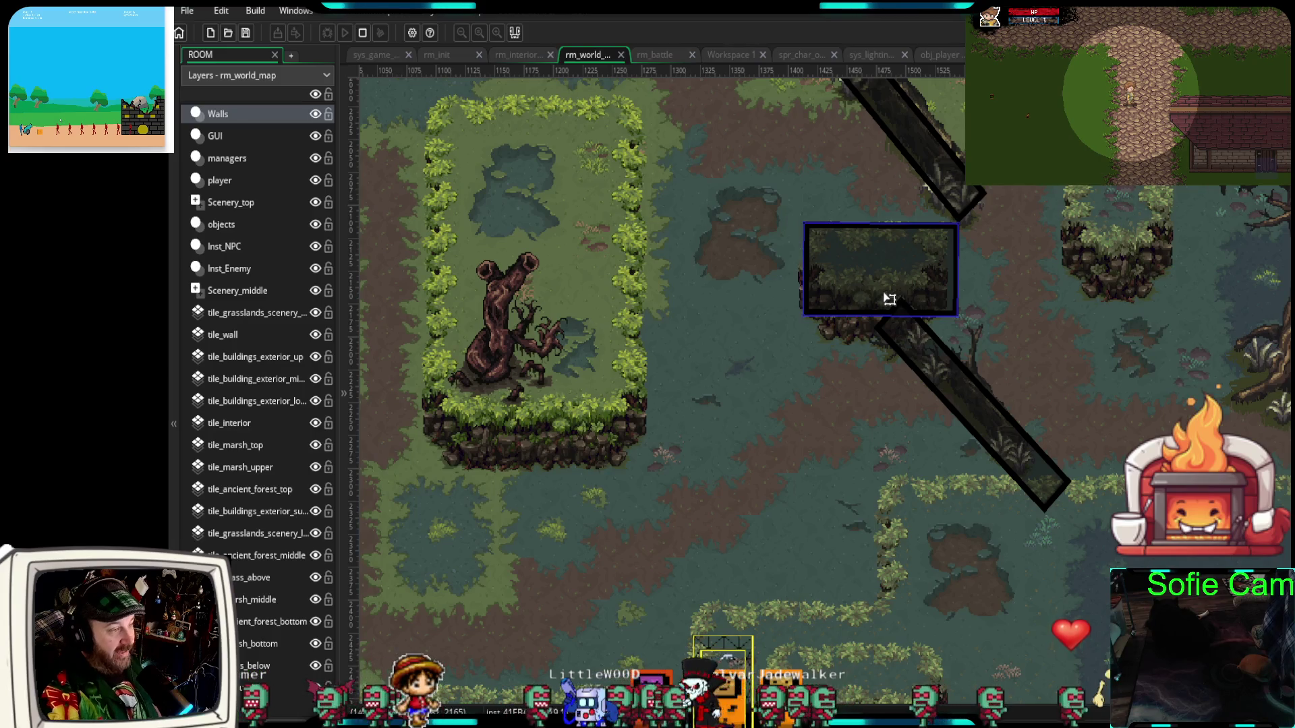
scroll(836, 372, up, 4)
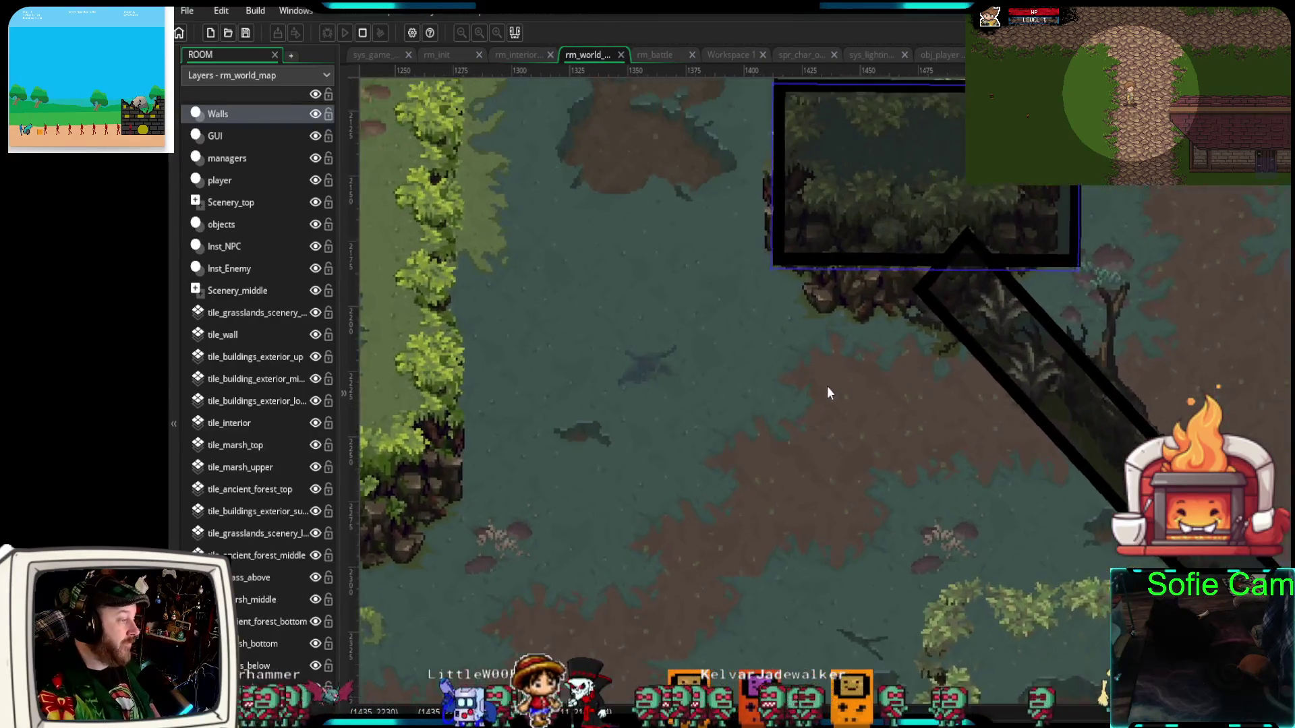
mouse_move(886, 255)
mouse_down()
mouse_move(937, 275)
mouse_move(919, 414)
mouse_move(945, 428)
mouse_up()
drag(1066, 458, 1061, 316)
drag(1131, 294, 1013, 291)
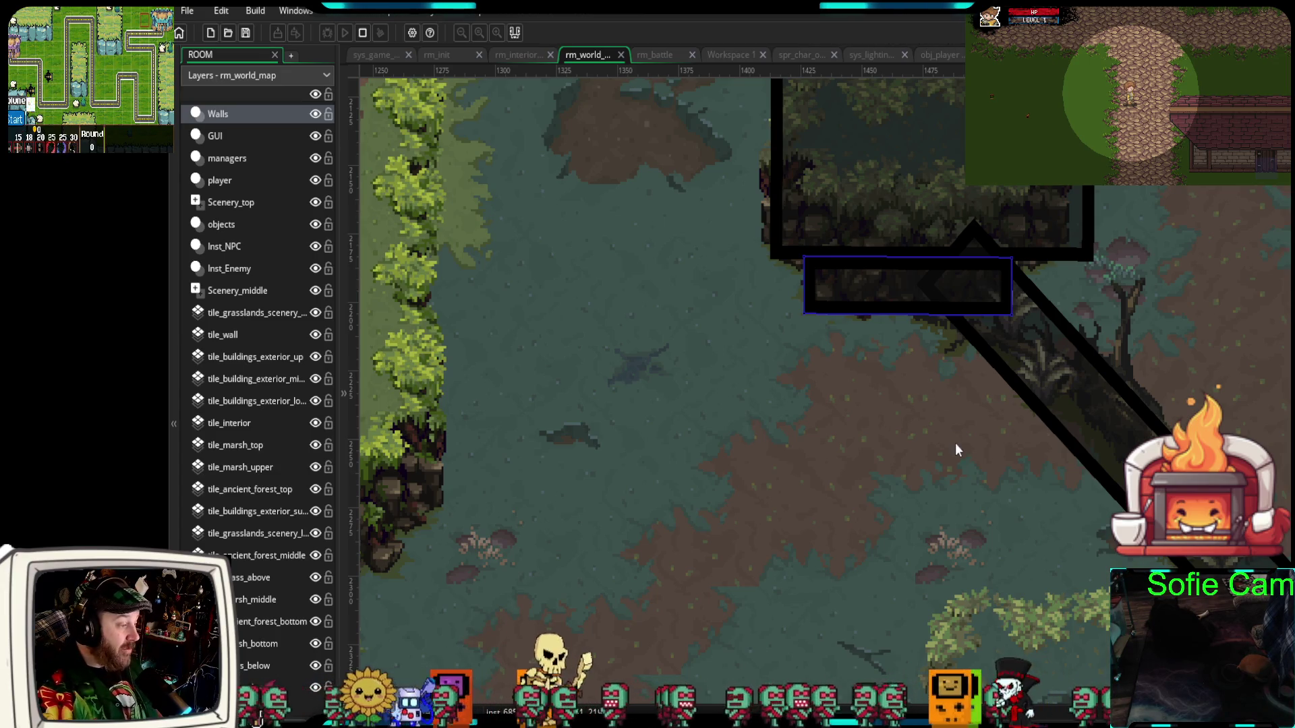
- Move the thin bar to the hedge at the lower log's end and lengthen it along the hedge
scroll(954, 449, down, 3)
scroll(967, 467, down, 1)
click(922, 201)
mouse_move(900, 213)
mouse_down()
mouse_move(924, 240)
mouse_move(1010, 452)
mouse_move(980, 429)
mouse_up()
drag(1057, 421, 1139, 423)
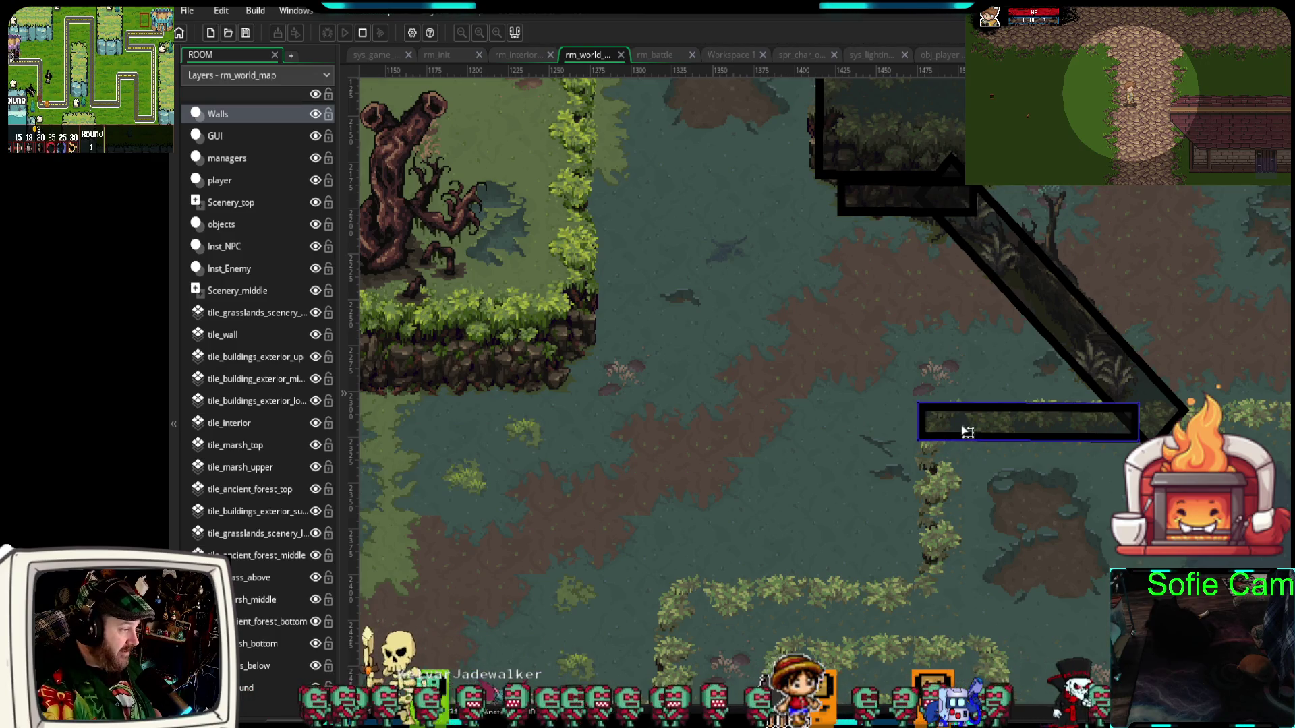
mouse_move(948, 523)
mouse_down()
mouse_move(1003, 370)
mouse_move(1034, 358)
mouse_move(1010, 403)
mouse_up()
scroll(1009, 398, down, 4)
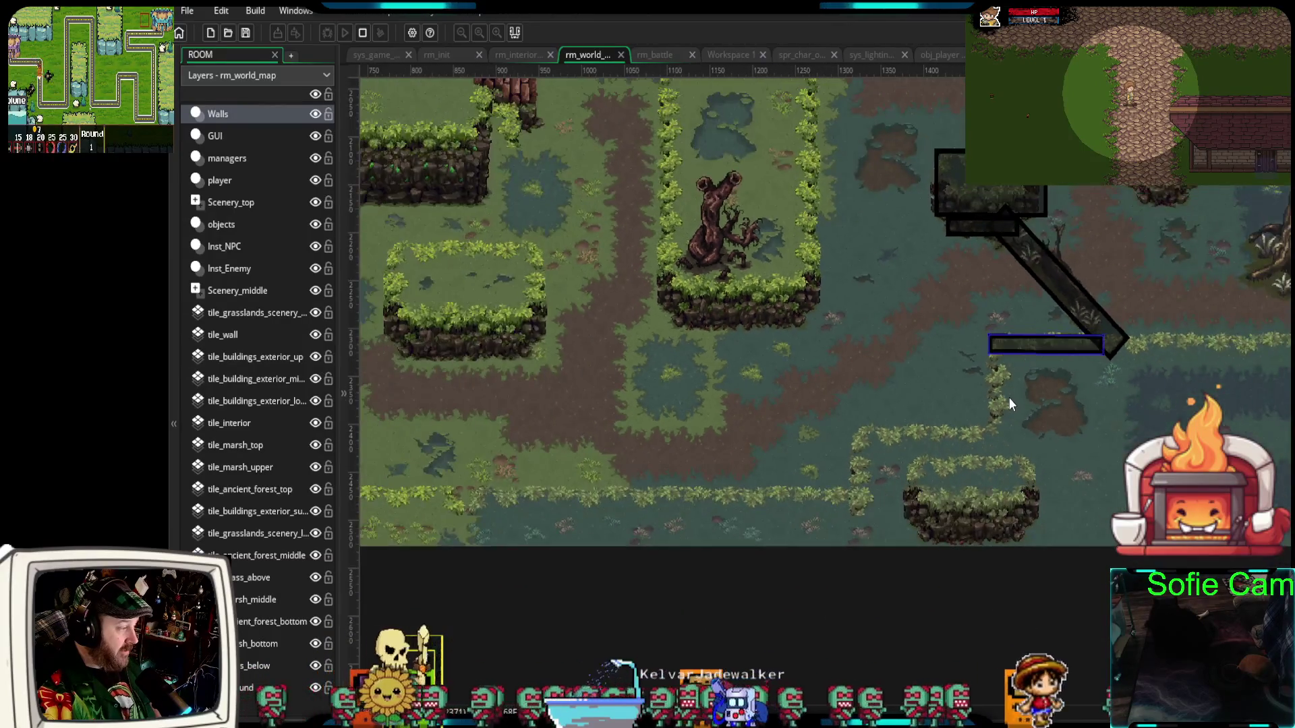
scroll(957, 426, down, 2)
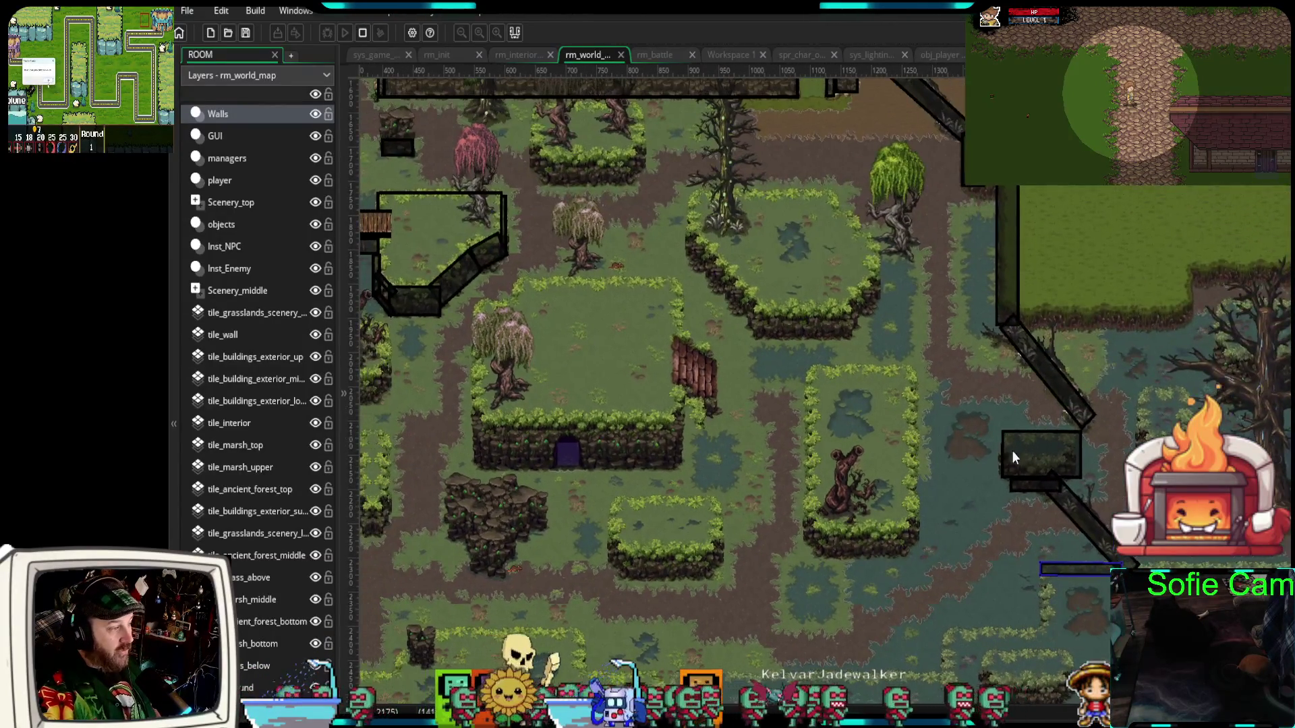
- Zoom out and pan up to show the village area above the walled swamp
scroll(928, 384, up, 2)
scroll(931, 472, down, 2)
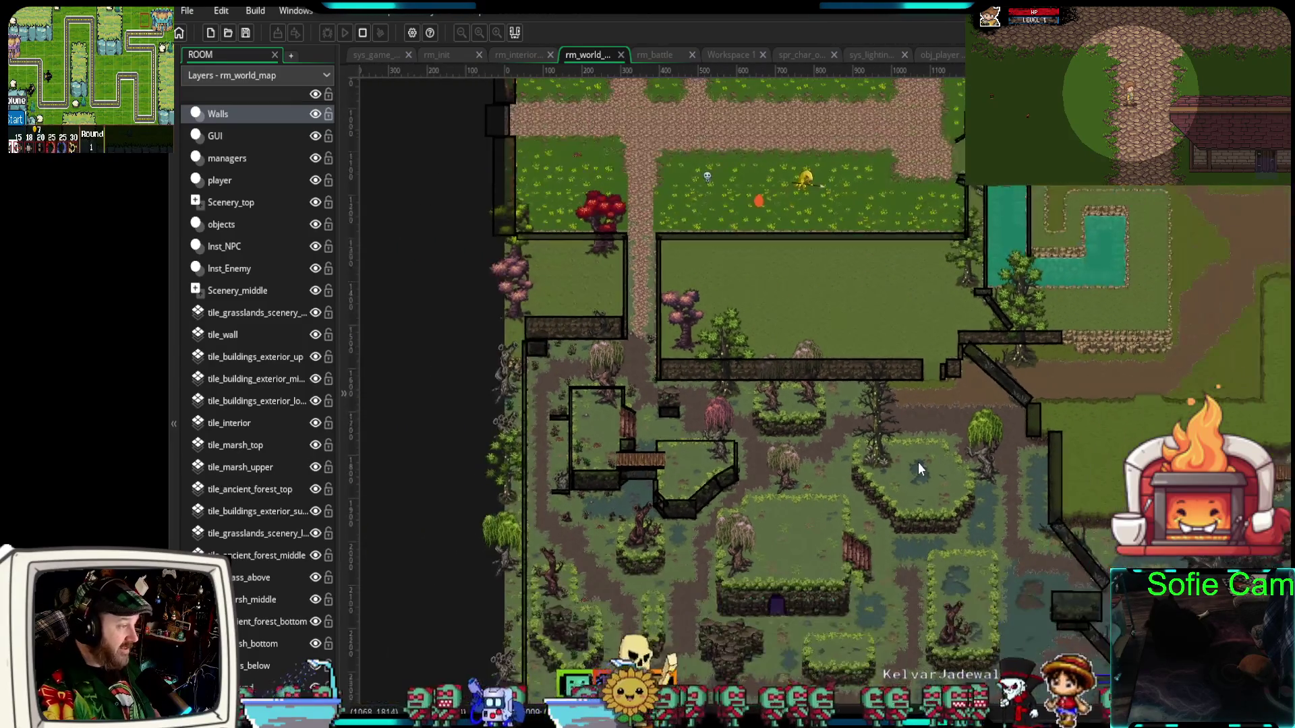
drag(836, 429, 838, 618)
scroll(820, 447, up, 1)
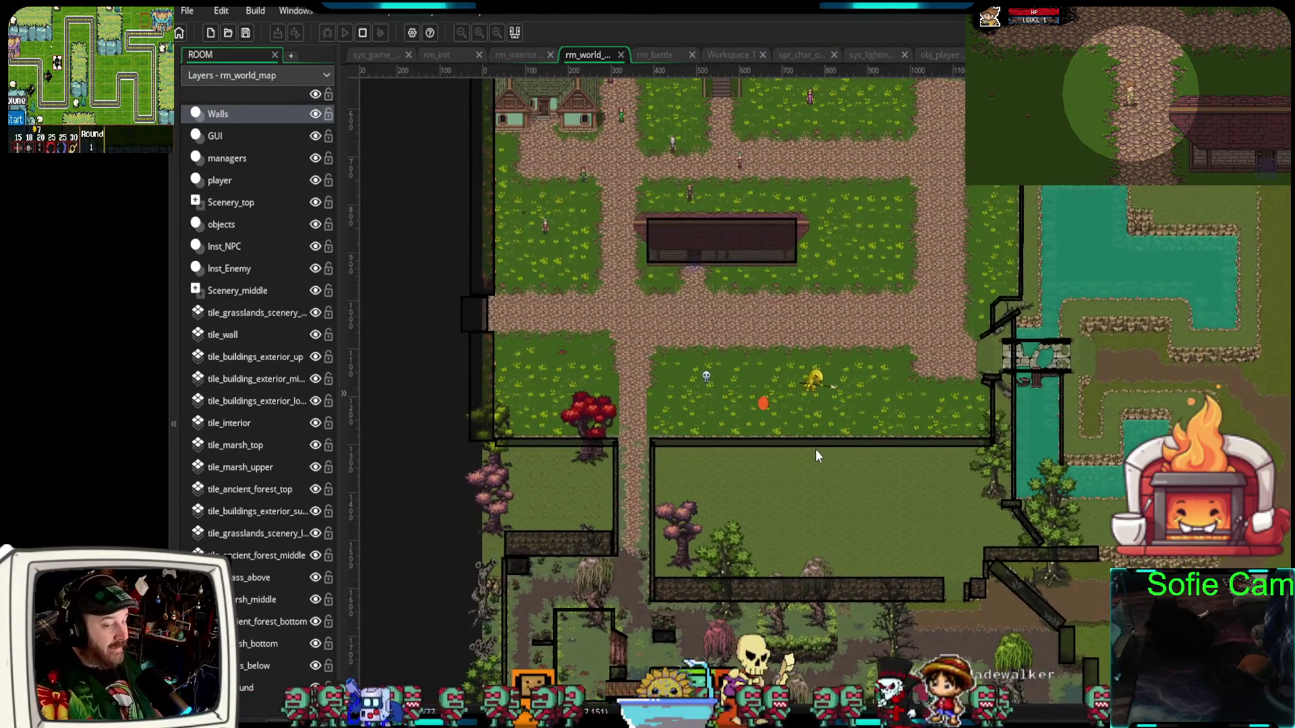